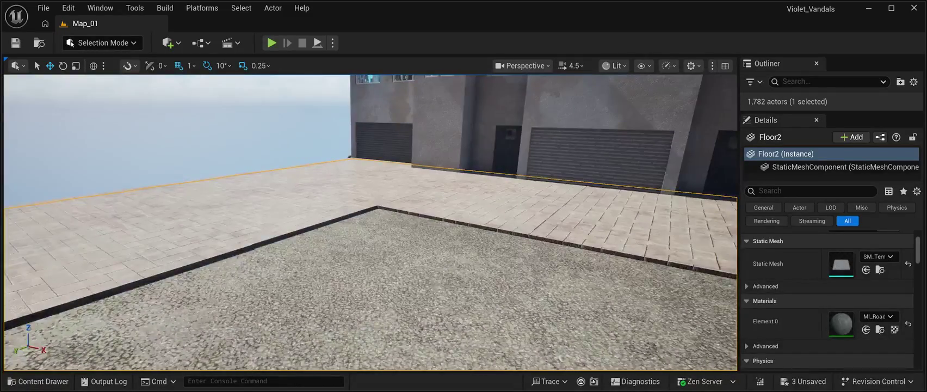
- Frame Floor2, select all eight SM_Road pieces across the lot, and delete them
{"action": "key", "text": "f"}
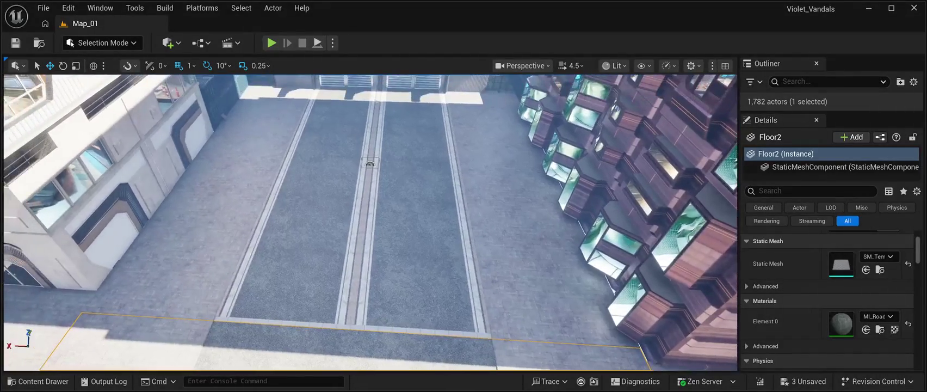
{"action": "left_click", "coordinate": [419, 277]}
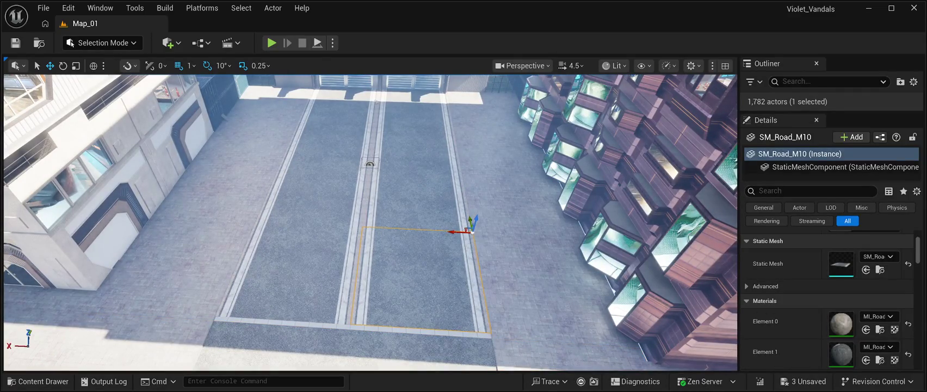
{"action": "left_click", "coordinate": [413, 195], "text": "ctrl"}
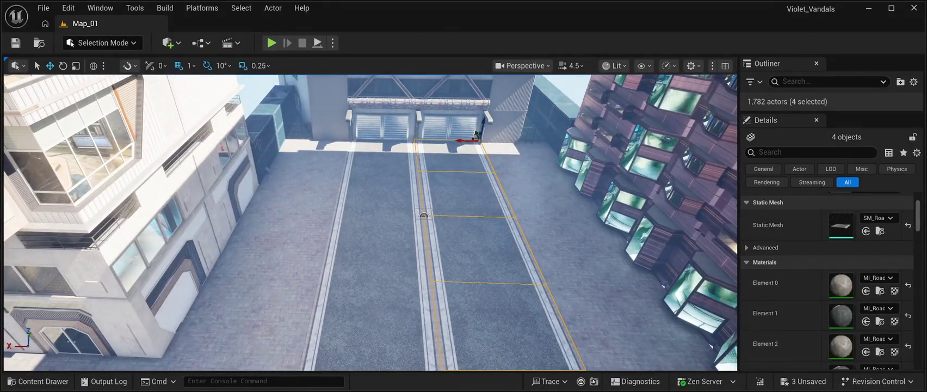
{"action": "left_click", "coordinate": [375, 155], "text": "ctrl"}
{"action": "left_click", "coordinate": [417, 214], "text": "ctrl"}
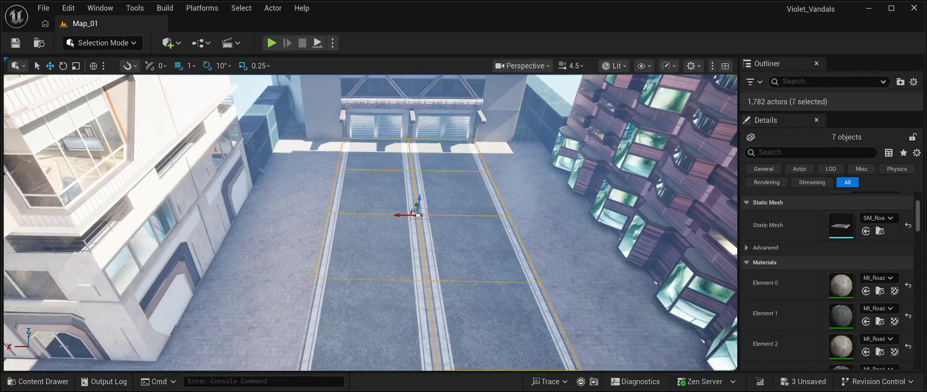
{"action": "scroll", "coordinate": [417, 214], "scroll_direction": "down", "scroll_amount": 5}
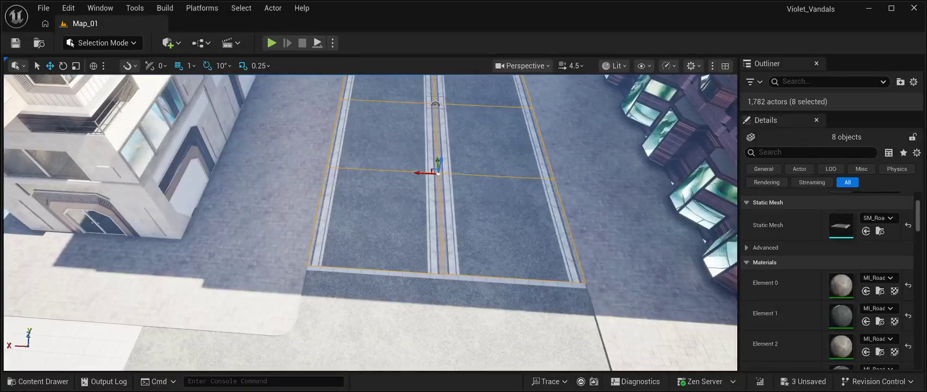
{"action": "left_click", "coordinate": [436, 172], "text": "ctrl"}
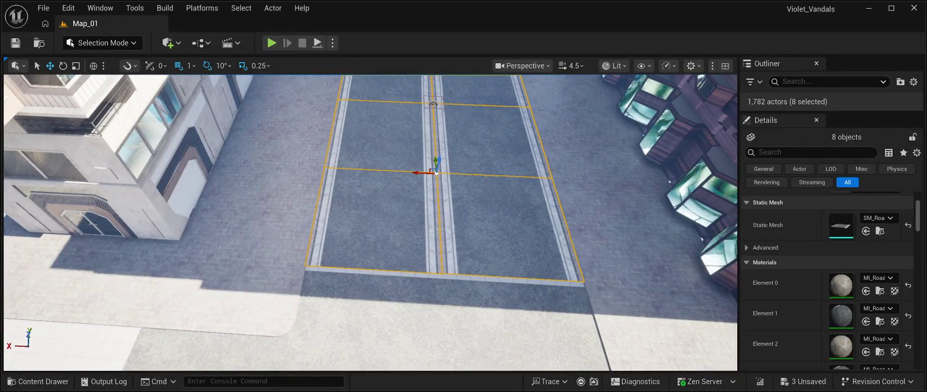
{"action": "key", "text": "Delete"}
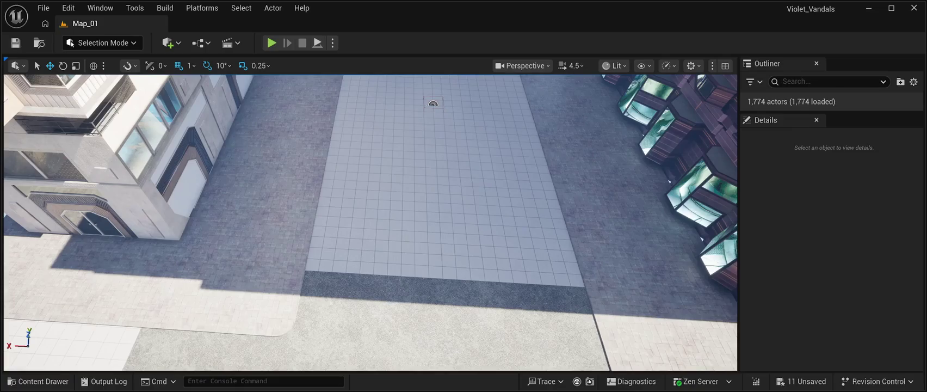
- Select the Floor plane beneath the removed road and frame it so the whole lot is visible
{"action": "left_click", "coordinate": [433, 104]}
{"action": "key", "text": "f"}
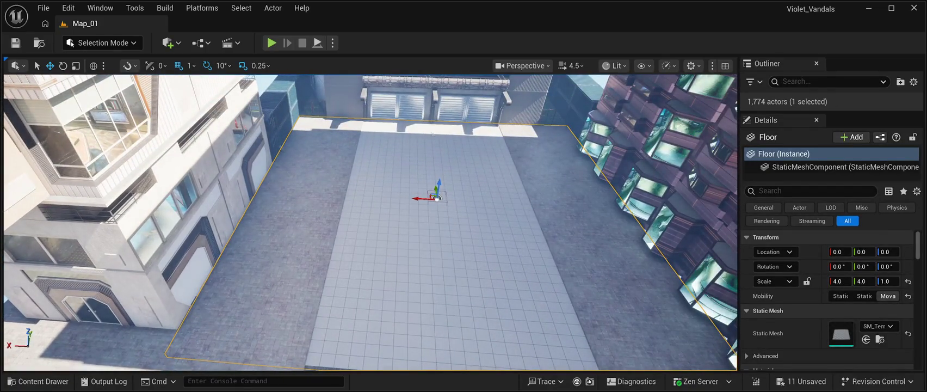
{"action": "scroll", "coordinate": [788, 296], "scroll_direction": "down", "scroll_amount": 3}
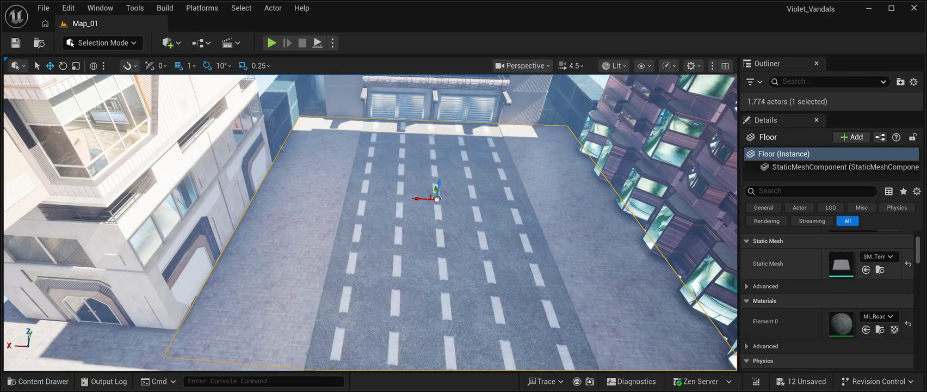
{"action": "scroll", "coordinate": [371, 222], "scroll_direction": "up", "scroll_amount": 5}
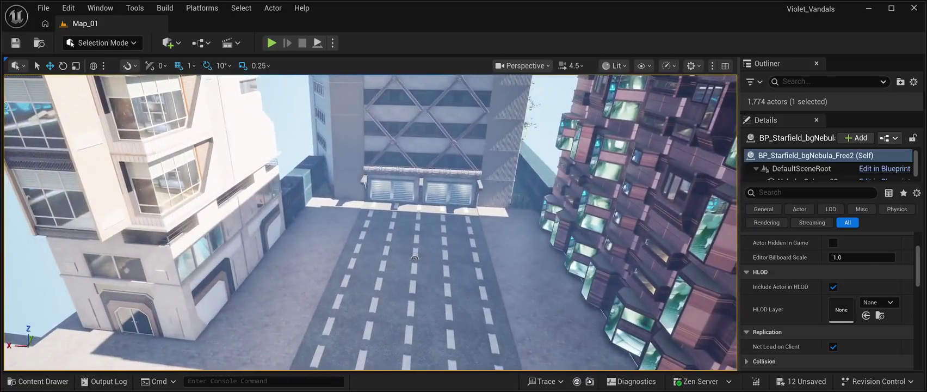
{"action": "left_click", "coordinate": [415, 258]}
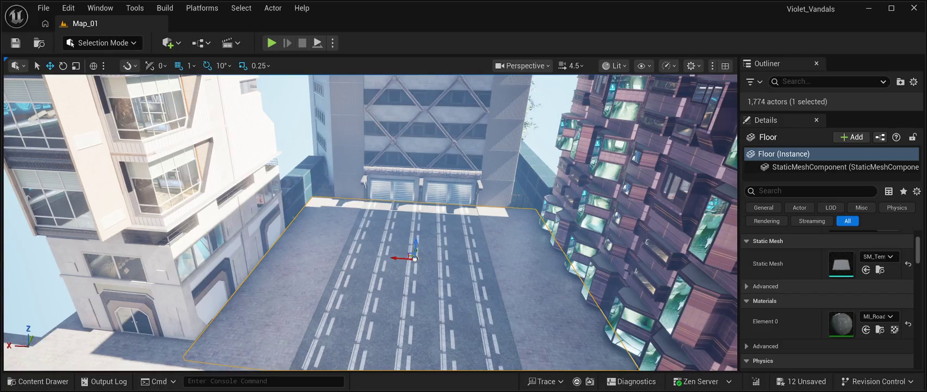
- Fly around the lane-marked Floor, frame it from above, and tilt toward the buildings behind
{"action": "key", "text": "w"}
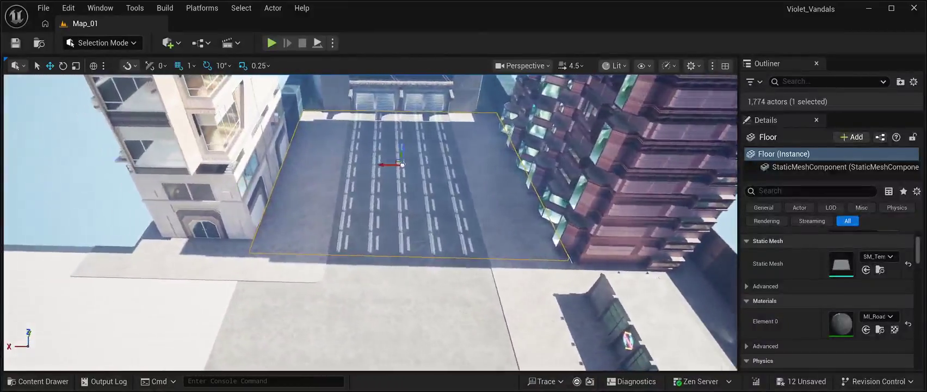
{"action": "scroll", "coordinate": [431, 214], "scroll_direction": "up", "scroll_amount": 10}
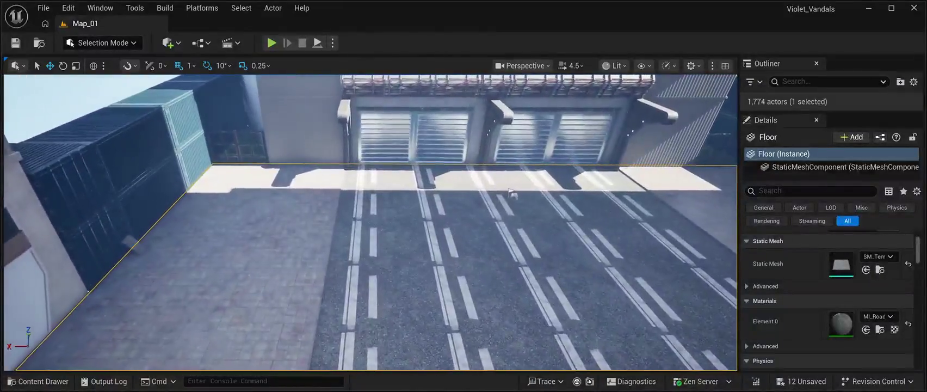
{"action": "scroll", "coordinate": [393, 190], "scroll_direction": "down", "scroll_amount": 10}
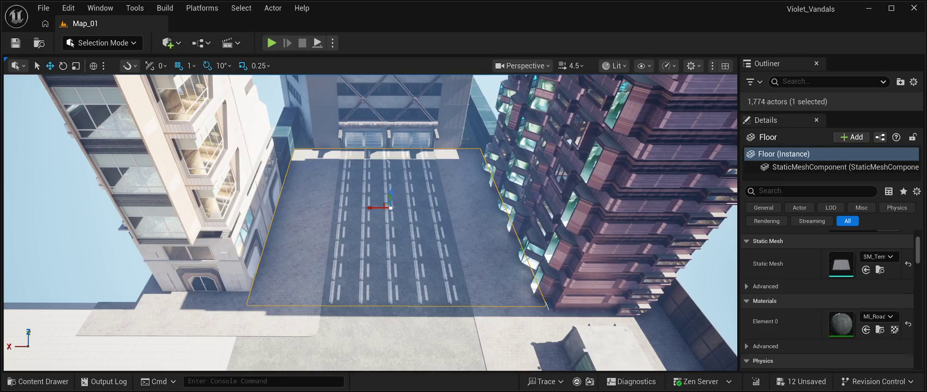
{"action": "key", "text": "f"}
{"action": "scroll", "coordinate": [371, 222], "scroll_direction": "up", "scroll_amount": 3}
{"action": "mouse_move", "coordinate": [401, 143]}
{"action": "left_mouse_down"}
{"action": "mouse_move", "coordinate": [403, 98]}
{"action": "mouse_move", "coordinate": [413, 229]}
{"action": "mouse_move", "coordinate": [451, 292]}
{"action": "mouse_move", "coordinate": [393, 322]}
{"action": "mouse_move", "coordinate": [383, 373]}
{"action": "mouse_move", "coordinate": [383, 352]}
{"action": "mouse_move", "coordinate": [486, 174]}
{"action": "mouse_move", "coordinate": [472, 145]}
{"action": "left_mouse_up"}
{"action": "left_click", "coordinate": [383, 352]}
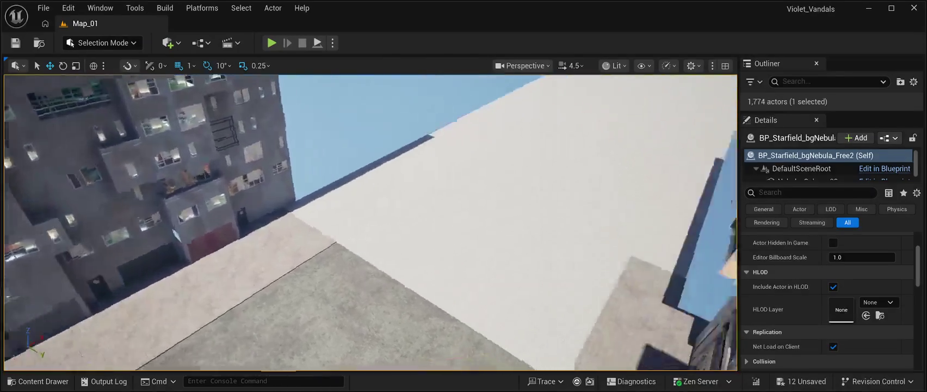
- Swing the view to the asphalt lot and select the SM_RoadModuleVP01_01 corner piece
{"action": "left_click_drag", "start_coordinate": [472, 145], "coordinate": [473, 144]}
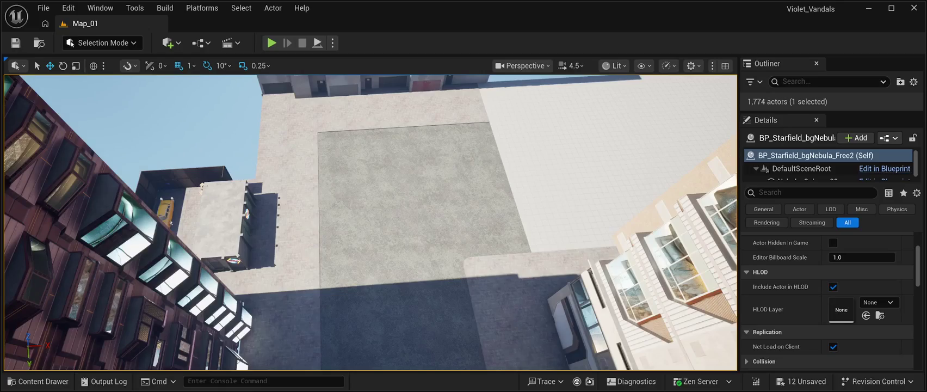
{"action": "left_click", "coordinate": [484, 272]}
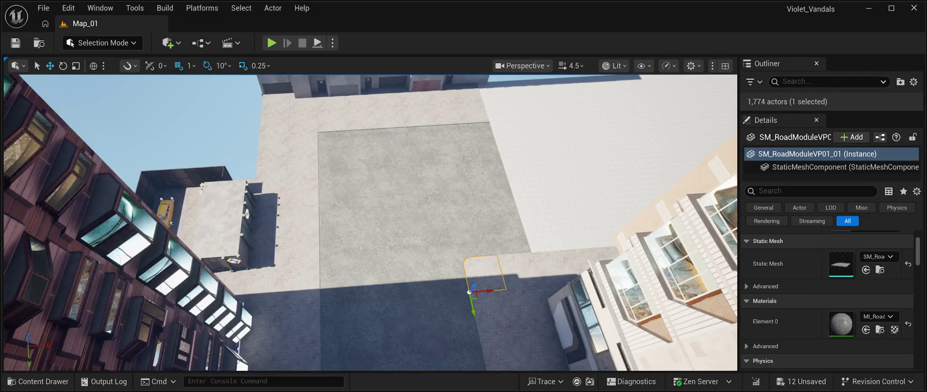
- Duplicate the road-module corner piece and slide the copy left along X to the lot's corner
{"action": "mouse_move", "coordinate": [469, 292]}
{"action": "left_mouse_down"}
{"action": "mouse_move", "coordinate": [428, 178]}
{"action": "mouse_move", "coordinate": [438, 121]}
{"action": "left_mouse_up"}
{"action": "mouse_move", "coordinate": [376, 254]}
{"action": "left_mouse_down"}
{"action": "mouse_move", "coordinate": [312, 237]}
{"action": "mouse_move", "coordinate": [172, 245]}
{"action": "left_mouse_up"}
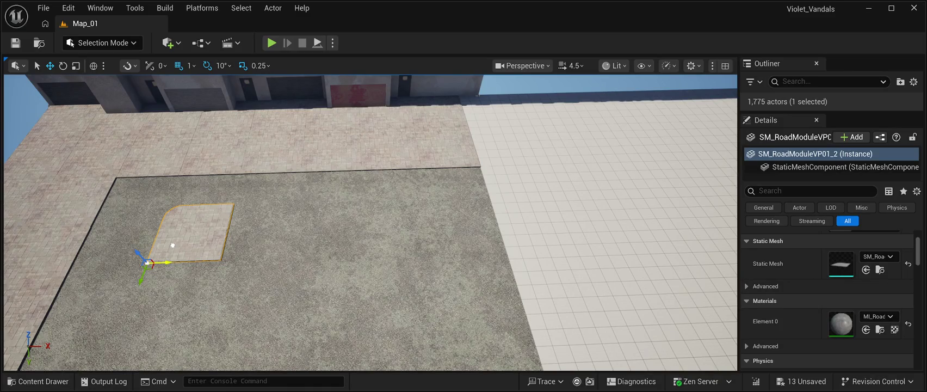
{"action": "mouse_move", "coordinate": [148, 262]}
{"action": "left_mouse_down"}
{"action": "mouse_move", "coordinate": [148, 231]}
{"action": "mouse_move", "coordinate": [148, 289]}
{"action": "left_mouse_up"}
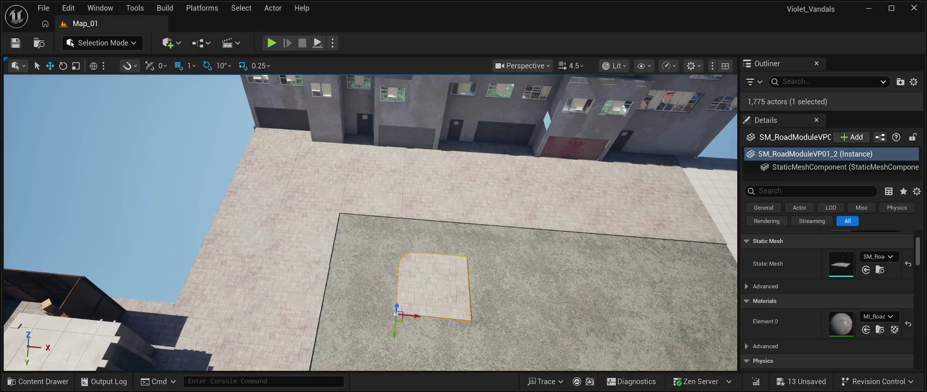
{"action": "left_click_drag", "start_coordinate": [413, 315], "coordinate": [311, 280]}
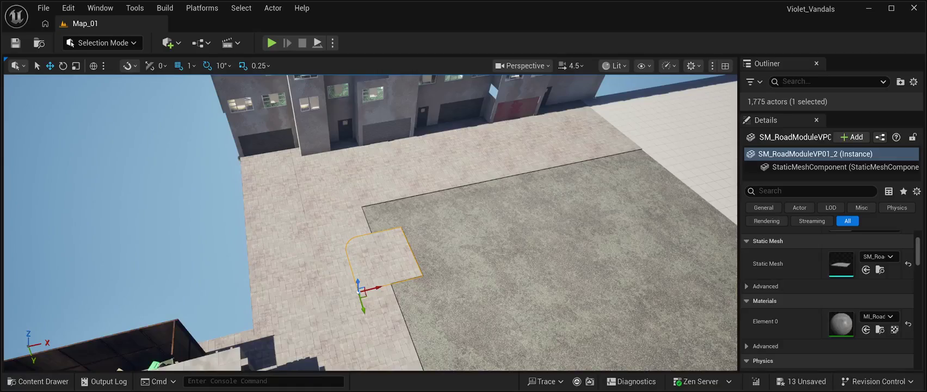
{"action": "left_click", "coordinate": [63, 65]}
- Rotate the copied corner piece about 80° around the vertical axis to fit the corner
{"action": "left_click", "coordinate": [63, 66]}
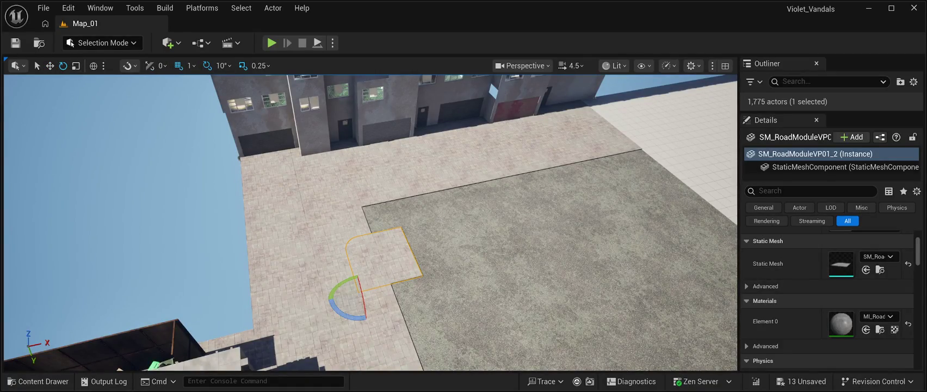
{"action": "mouse_move", "coordinate": [348, 316]}
{"action": "left_mouse_down"}
{"action": "mouse_move", "coordinate": [396, 294]}
{"action": "mouse_move", "coordinate": [376, 326]}
{"action": "mouse_move", "coordinate": [352, 330]}
{"action": "mouse_move", "coordinate": [317, 298]}
{"action": "mouse_move", "coordinate": [326, 270]}
{"action": "mouse_move", "coordinate": [348, 260]}
{"action": "left_mouse_up"}
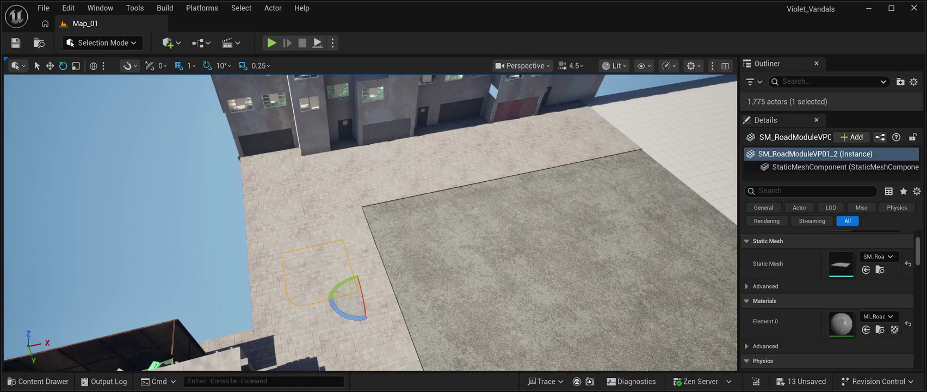
{"action": "mouse_move", "coordinate": [337, 285]}
{"action": "left_mouse_down"}
{"action": "mouse_move", "coordinate": [381, 298]}
{"action": "mouse_move", "coordinate": [352, 311]}
{"action": "mouse_move", "coordinate": [319, 303]}
{"action": "left_mouse_up"}
{"action": "key", "text": "f"}
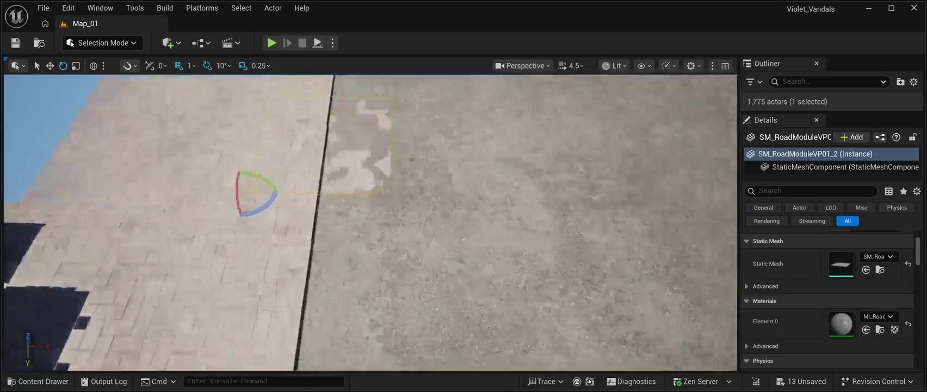
- Raise and slide the piece into the lot's corner, then move and delete the small road tile
{"action": "key", "text": "w"}
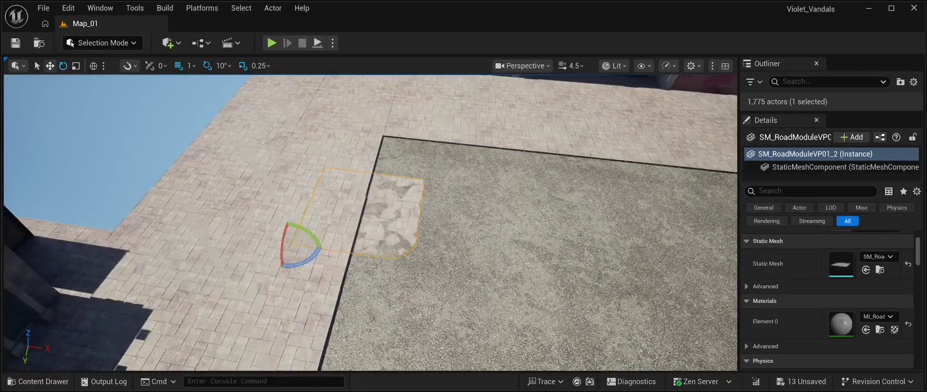
{"action": "mouse_move", "coordinate": [289, 231]}
{"action": "left_mouse_down"}
{"action": "mouse_move", "coordinate": [288, 222]}
{"action": "mouse_move", "coordinate": [293, 232]}
{"action": "left_mouse_up"}
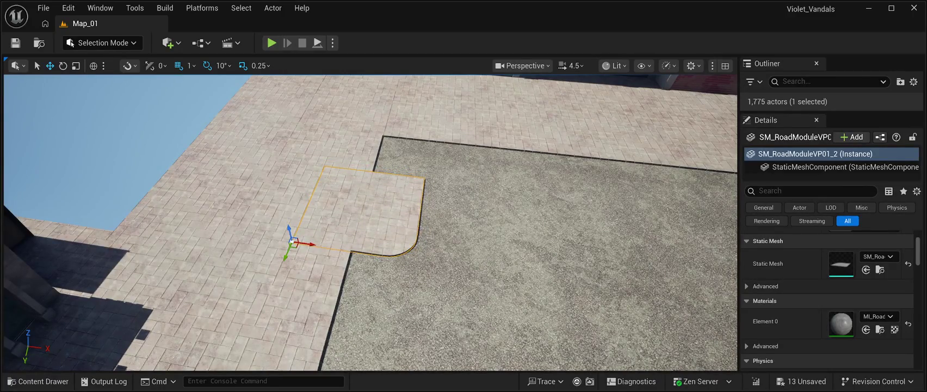
{"action": "scroll", "coordinate": [293, 233], "scroll_direction": "up", "scroll_amount": 3}
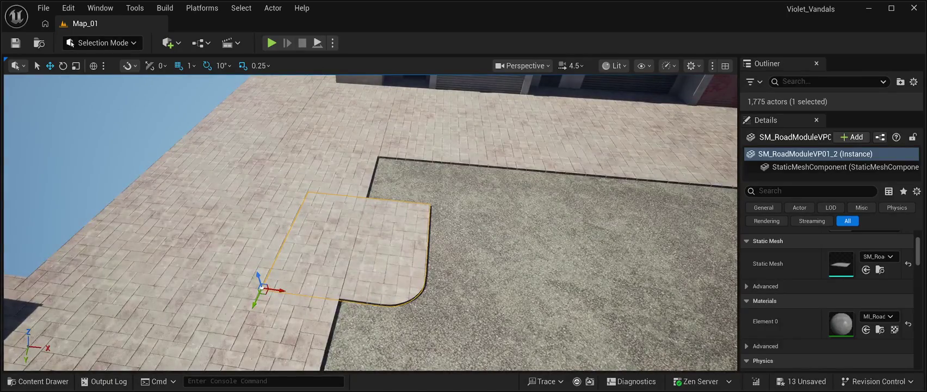
{"action": "mouse_move", "coordinate": [267, 288]}
{"action": "left_mouse_down"}
{"action": "mouse_move", "coordinate": [345, 176]}
{"action": "mouse_move", "coordinate": [408, 141]}
{"action": "mouse_move", "coordinate": [402, 163]}
{"action": "mouse_move", "coordinate": [380, 174]}
{"action": "mouse_move", "coordinate": [375, 220]}
{"action": "left_mouse_up"}
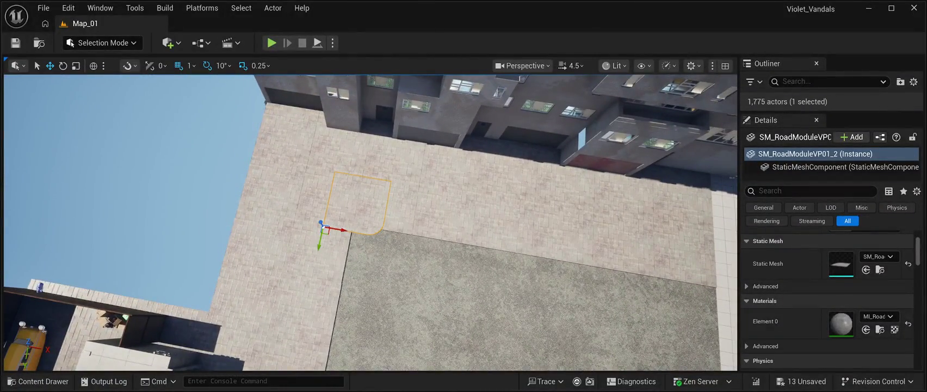
{"action": "left_click_drag", "start_coordinate": [319, 240], "coordinate": [311, 283]}
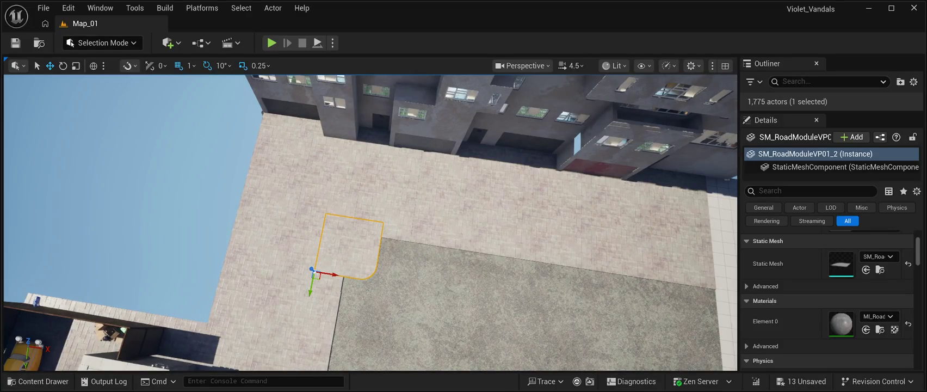
{"action": "key", "text": "Delete"}
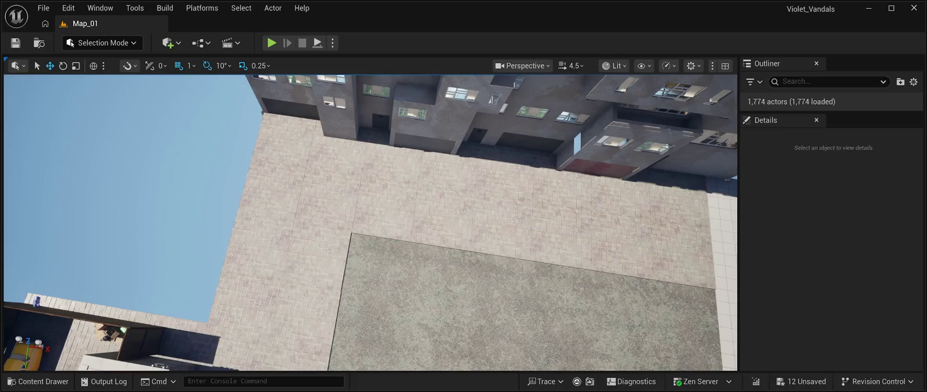
- Drag SM_RoadPavementStones01 from the CyberPunkMegapack folder into the lot's corner and select it
{"action": "left_click", "coordinate": [39, 380]}
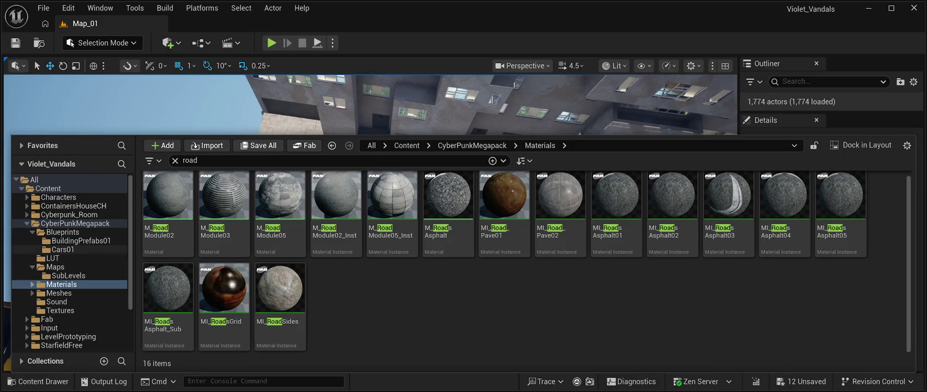
{"action": "left_click", "coordinate": [75, 223]}
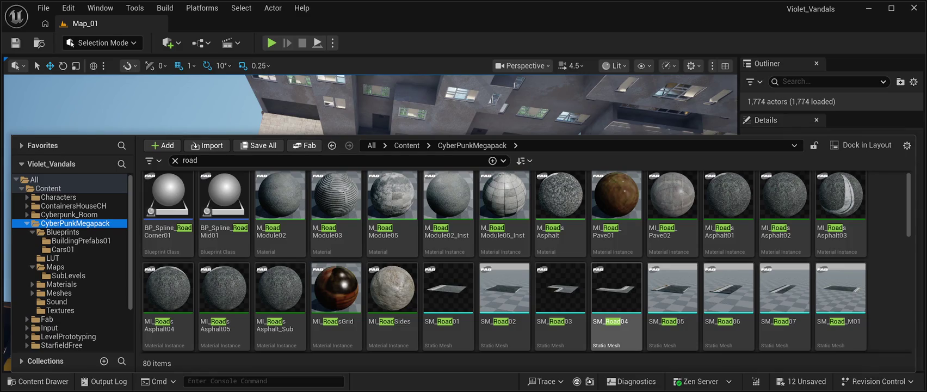
{"action": "scroll", "coordinate": [560, 294], "scroll_direction": "down", "scroll_amount": 2}
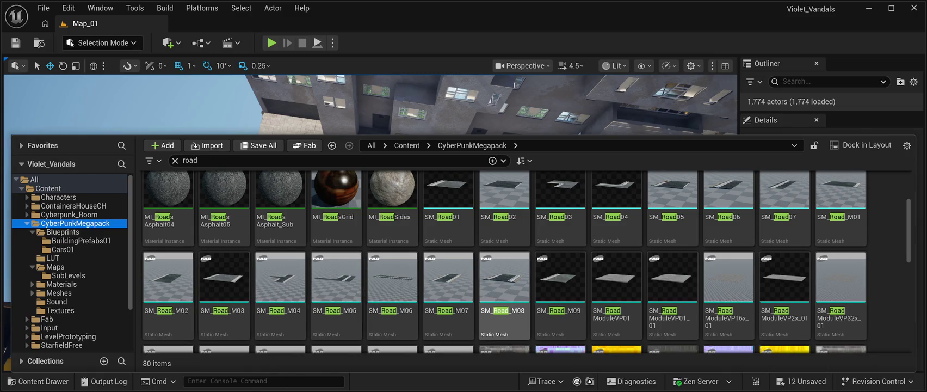
{"action": "scroll", "coordinate": [840, 294], "scroll_direction": "down", "scroll_amount": 2}
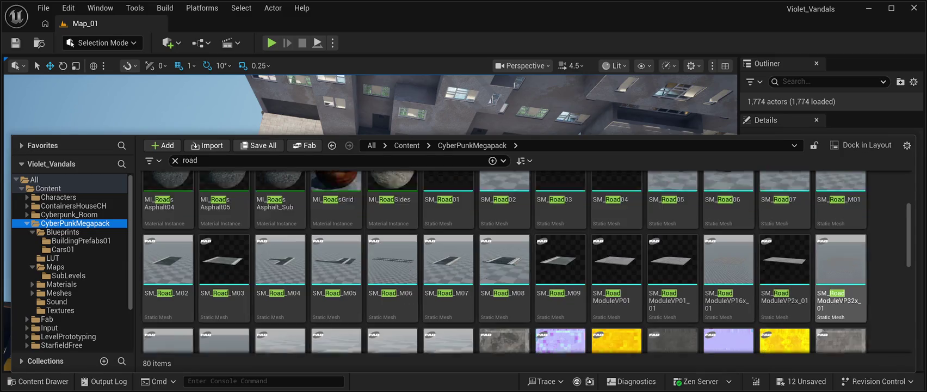
{"action": "scroll", "coordinate": [615, 272], "scroll_direction": "down", "scroll_amount": 1}
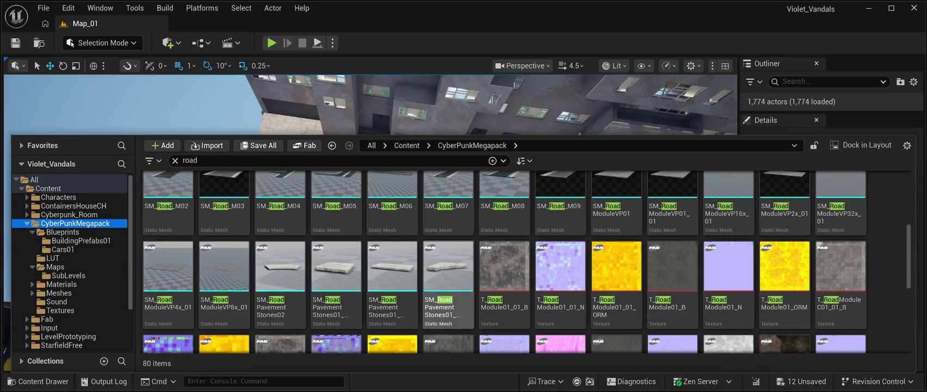
{"action": "mouse_move", "coordinate": [447, 283]}
{"action": "left_mouse_down"}
{"action": "mouse_move", "coordinate": [430, 255]}
{"action": "mouse_move", "coordinate": [389, 248]}
{"action": "mouse_move", "coordinate": [382, 265]}
{"action": "left_mouse_up"}
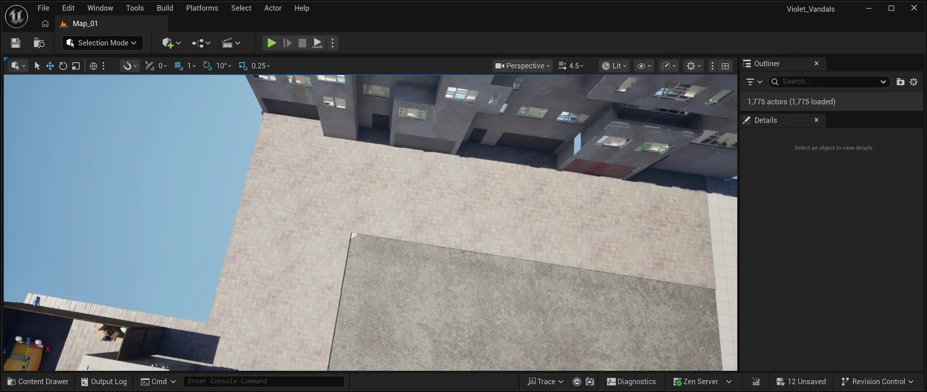
{"action": "left_click", "coordinate": [354, 235]}
- Place the curved SM_RoadPavementStones02 mesh near the curb corner and delete the Stone03 piece
{"action": "key", "text": "f"}
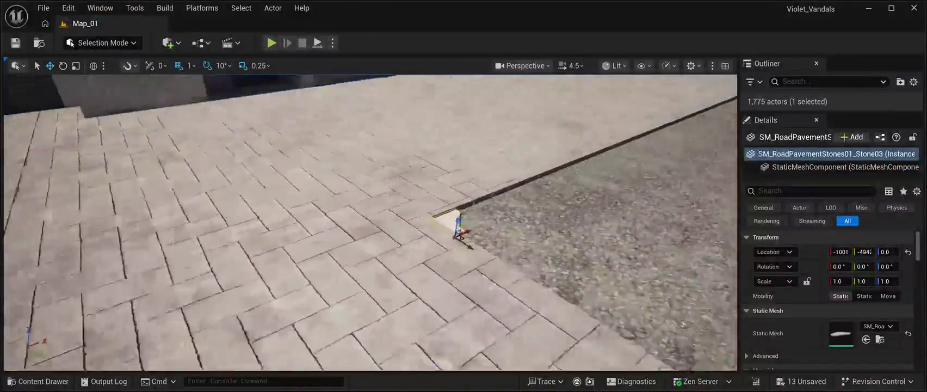
{"action": "mouse_move", "coordinate": [359, 243]}
{"action": "left_mouse_down"}
{"action": "mouse_move", "coordinate": [381, 239]}
{"action": "mouse_move", "coordinate": [392, 255]}
{"action": "mouse_move", "coordinate": [375, 229]}
{"action": "mouse_move", "coordinate": [478, 235]}
{"action": "mouse_move", "coordinate": [490, 263]}
{"action": "left_mouse_up"}
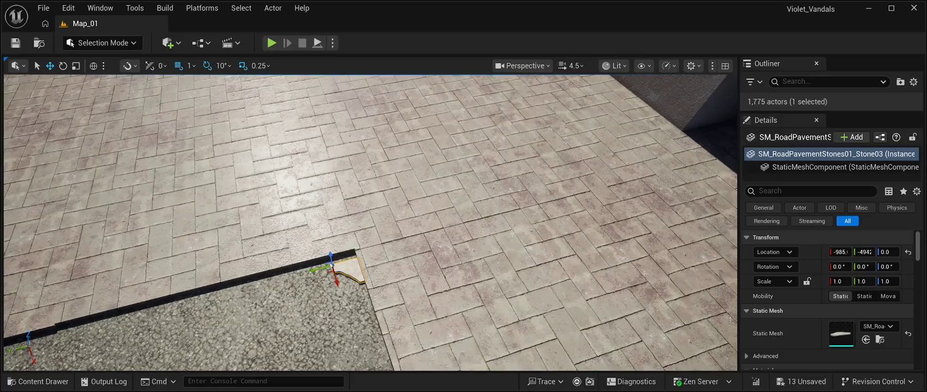
{"action": "left_click", "coordinate": [38, 380]}
{"action": "left_click_drag", "start_coordinate": [281, 278], "coordinate": [332, 264]}
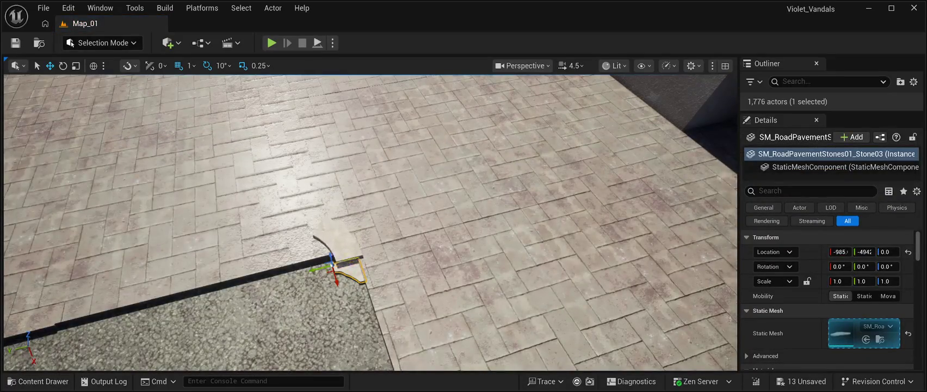
{"action": "left_click_drag", "start_coordinate": [333, 264], "coordinate": [363, 226]}
{"action": "left_click", "coordinate": [349, 271]}
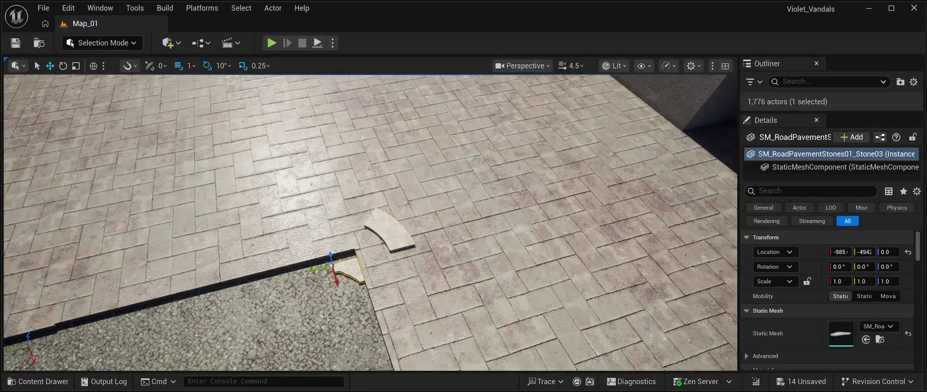
{"action": "mouse_move", "coordinate": [328, 268]}
{"action": "left_mouse_down"}
{"action": "mouse_move", "coordinate": [314, 263]}
{"action": "mouse_move", "coordinate": [265, 300]}
{"action": "left_mouse_up"}
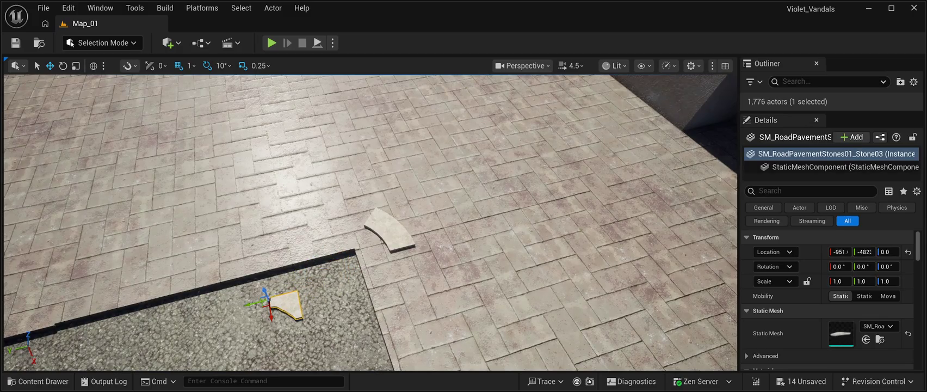
{"action": "key", "text": "Delete"}
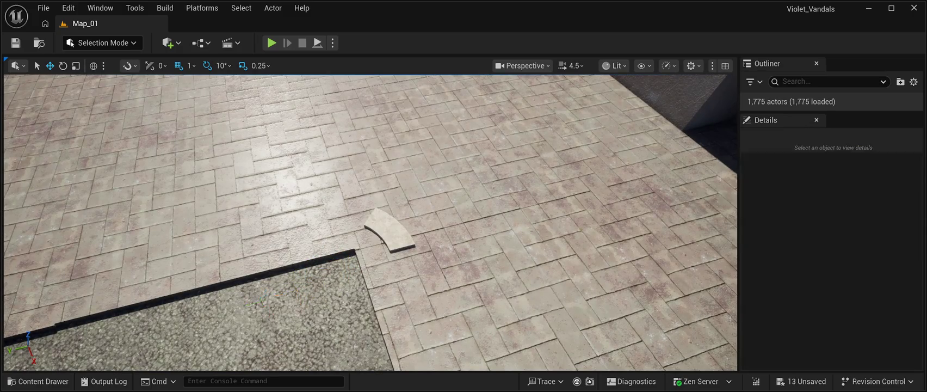
- Rotate the curved piece to Z -20 and sink it flush into the curb corner at height 4.0
{"action": "left_click", "coordinate": [389, 231]}
{"action": "mouse_move", "coordinate": [363, 228]}
{"action": "left_mouse_down"}
{"action": "mouse_move", "coordinate": [333, 234]}
{"action": "mouse_move", "coordinate": [334, 258]}
{"action": "mouse_move", "coordinate": [348, 260]}
{"action": "mouse_move", "coordinate": [339, 249]}
{"action": "mouse_move", "coordinate": [332, 272]}
{"action": "left_mouse_up"}
{"action": "left_click", "coordinate": [63, 65]}
{"action": "left_click", "coordinate": [49, 66]}
{"action": "left_click_drag", "start_coordinate": [320, 249], "coordinate": [321, 252]}
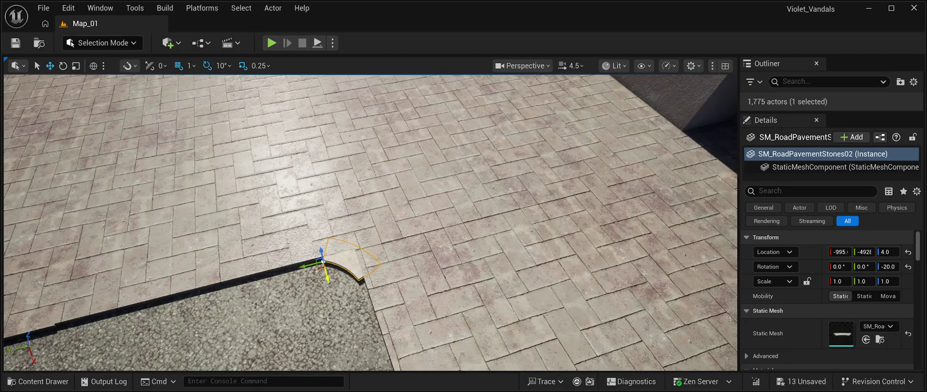
{"action": "mouse_move", "coordinate": [327, 276]}
{"action": "left_mouse_down"}
{"action": "mouse_move", "coordinate": [330, 284]}
{"action": "mouse_move", "coordinate": [308, 271]}
{"action": "mouse_move", "coordinate": [308, 294]}
{"action": "left_mouse_up"}
{"action": "mouse_move", "coordinate": [333, 317]}
{"action": "left_mouse_down"}
{"action": "mouse_move", "coordinate": [310, 272]}
{"action": "mouse_move", "coordinate": [272, 237]}
{"action": "left_mouse_up"}
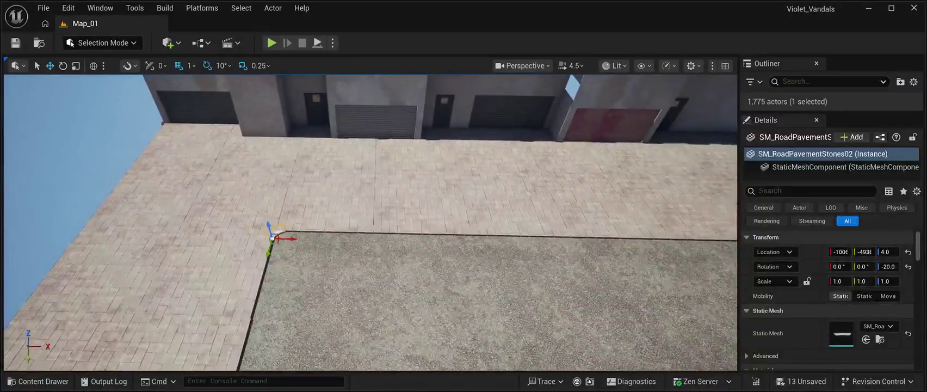
{"action": "scroll", "coordinate": [370, 223], "scroll_direction": "up", "scroll_amount": 10}
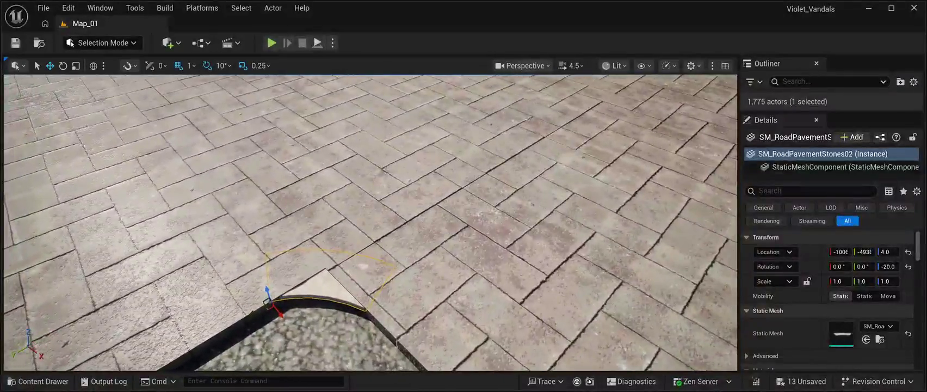
{"action": "mouse_move", "coordinate": [267, 289]}
{"action": "left_mouse_down"}
{"action": "mouse_move", "coordinate": [269, 274]}
{"action": "mouse_move", "coordinate": [269, 288]}
{"action": "left_mouse_up"}
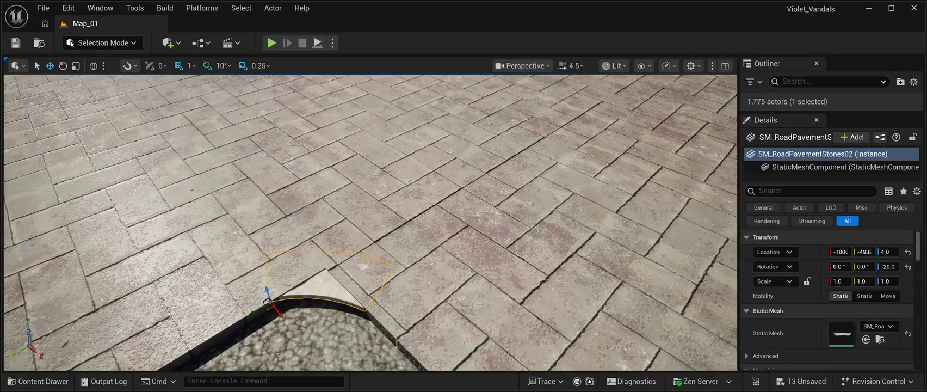
{"action": "scroll", "coordinate": [270, 288], "scroll_direction": "down", "scroll_amount": 10}
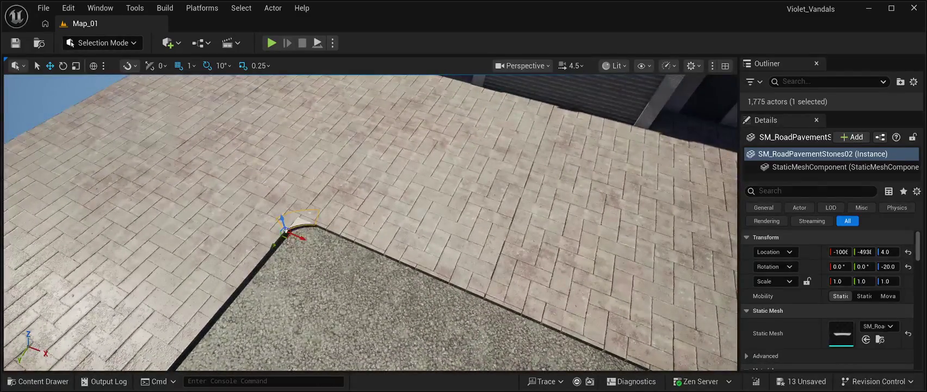
{"action": "left_click", "coordinate": [414, 212]}
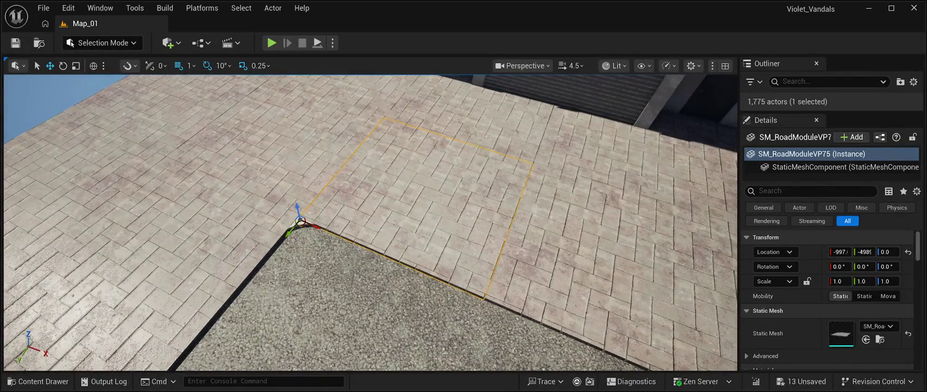
- Reselect the curved corner piece and undo the M_Paver change so Element 0 uses MI_Road again
{"action": "scroll", "coordinate": [788, 326], "scroll_direction": "down", "scroll_amount": 4}
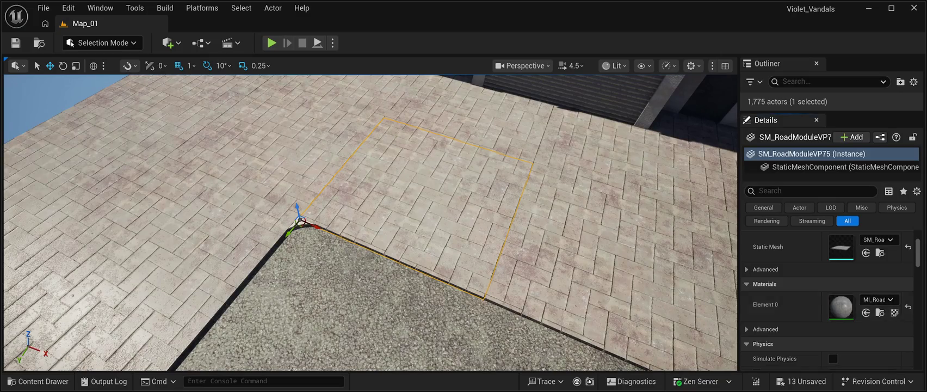
{"action": "left_click", "coordinate": [305, 220]}
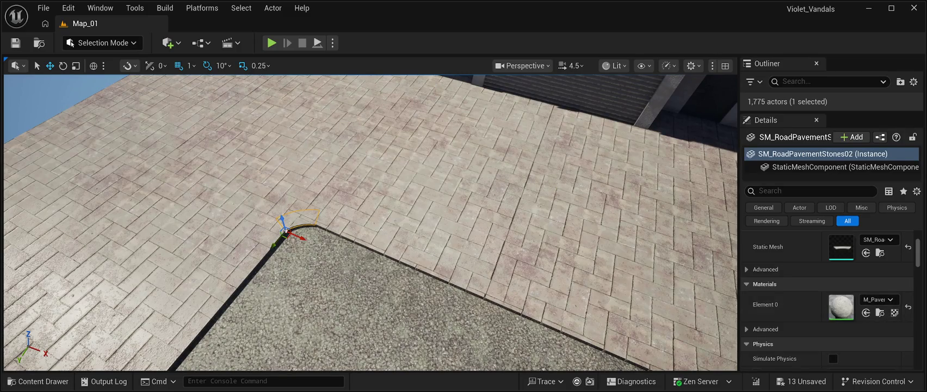
{"action": "key", "text": "w"}
{"action": "key", "text": "w"}
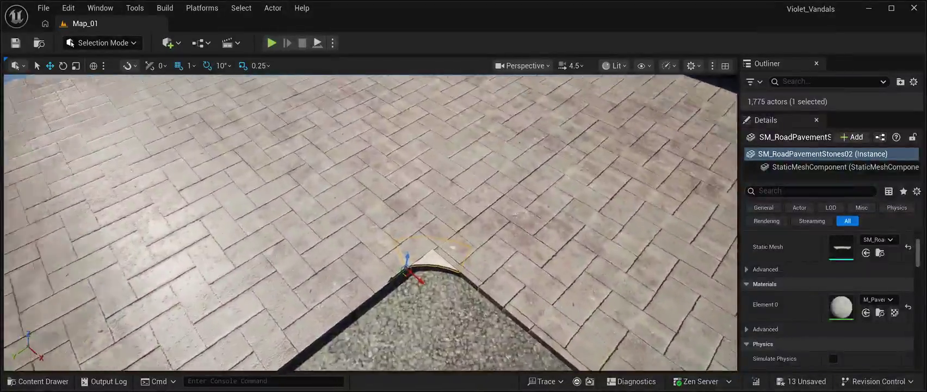
{"action": "key", "text": "w"}
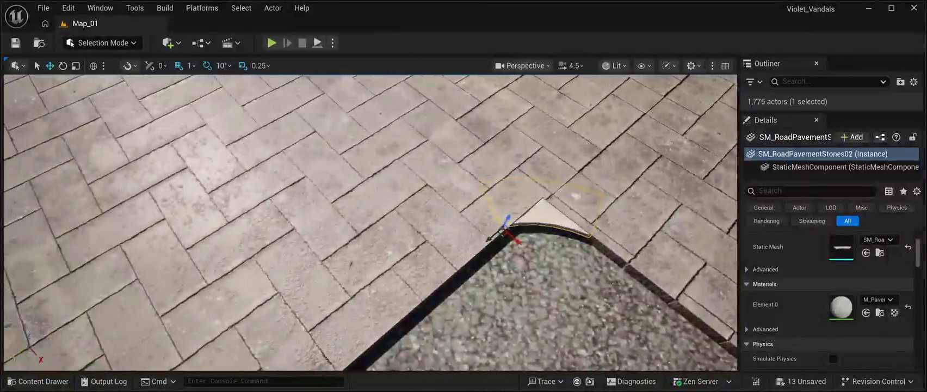
{"action": "scroll", "coordinate": [369, 223], "scroll_direction": "down", "scroll_amount": 3}
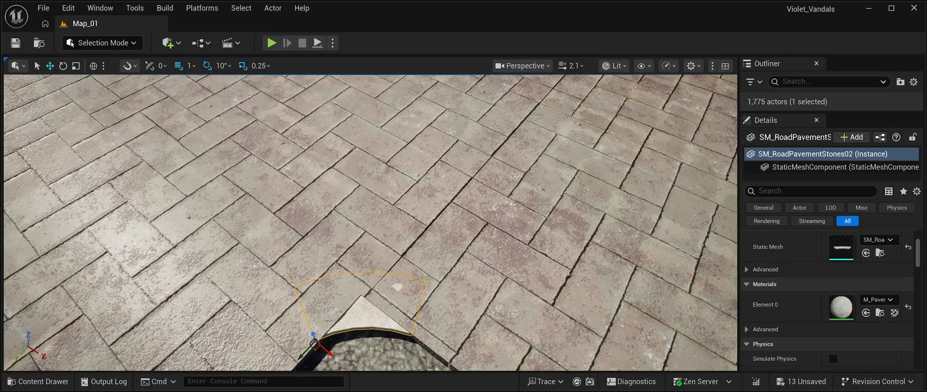
{"action": "left_click", "coordinate": [392, 293]}
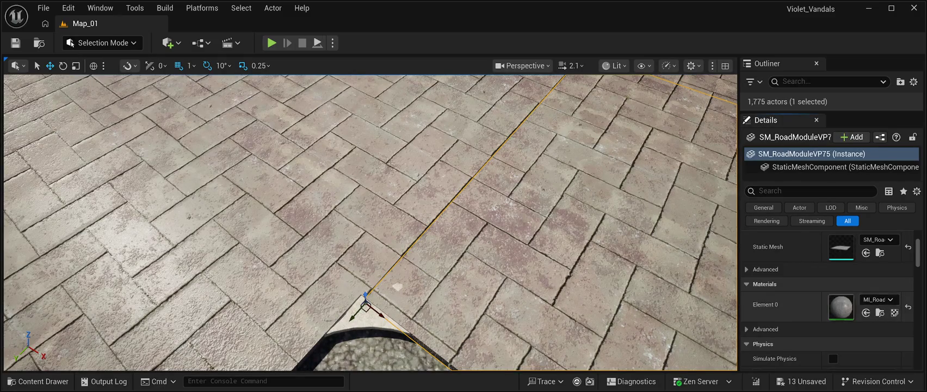
{"action": "left_click", "coordinate": [397, 286]}
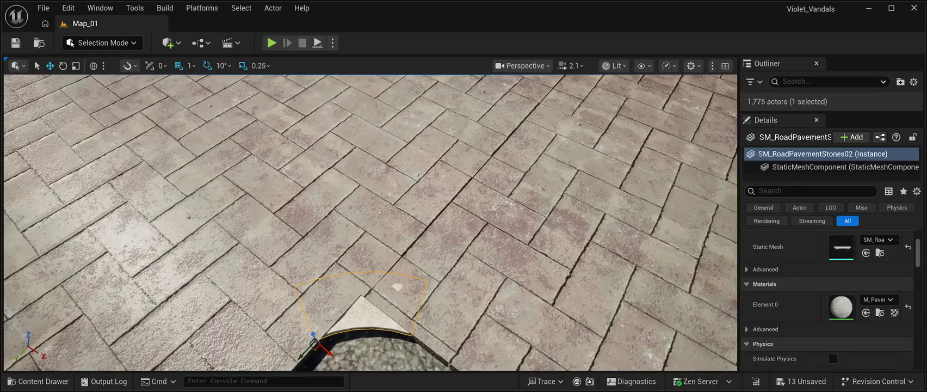
{"action": "key", "text": "ctrl+z"}
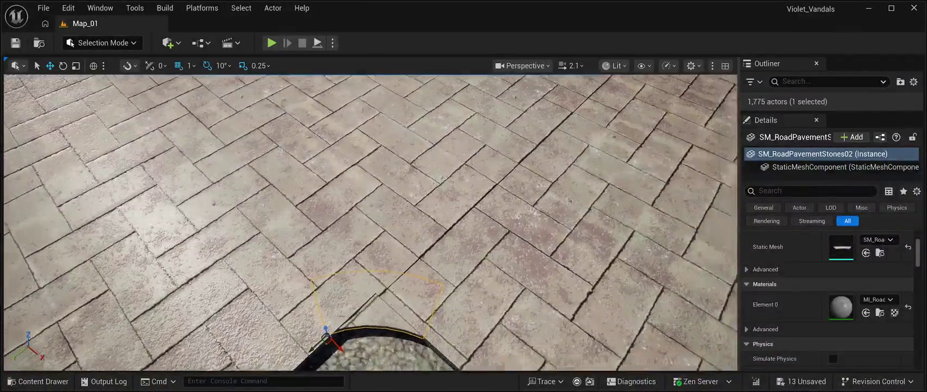
{"action": "key", "text": "f"}
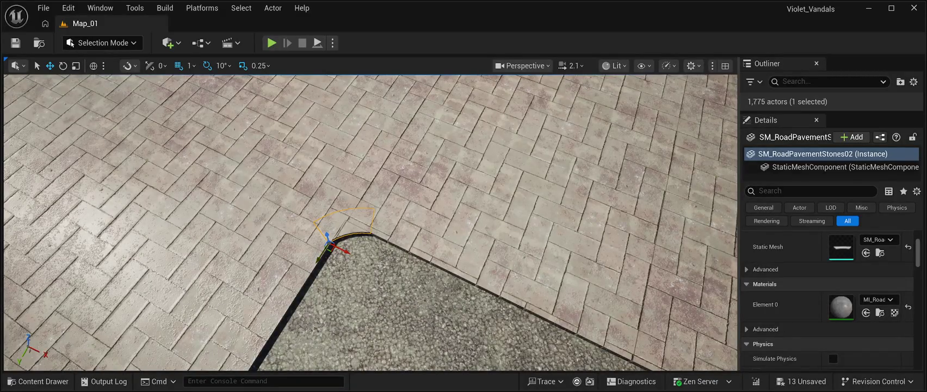
{"action": "scroll", "coordinate": [369, 223], "scroll_direction": "up", "scroll_amount": 5}
{"action": "scroll", "coordinate": [369, 223], "scroll_direction": "down", "scroll_amount": 3}
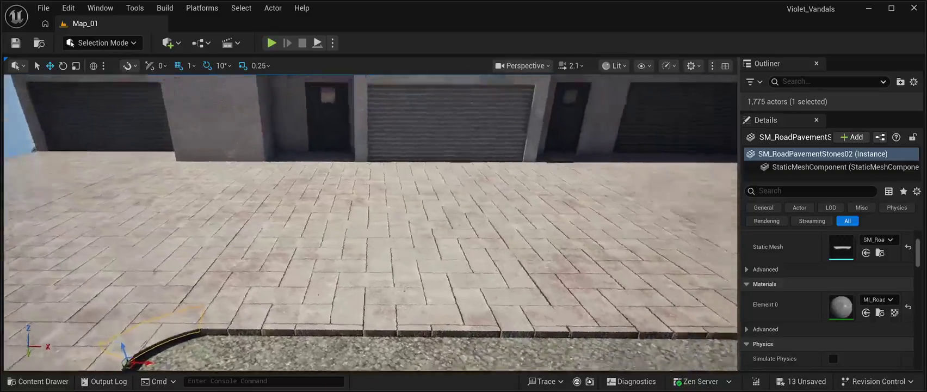
- Fly over the lot to review the curved pavement corner, then save Map_01
{"action": "key", "text": "w"}
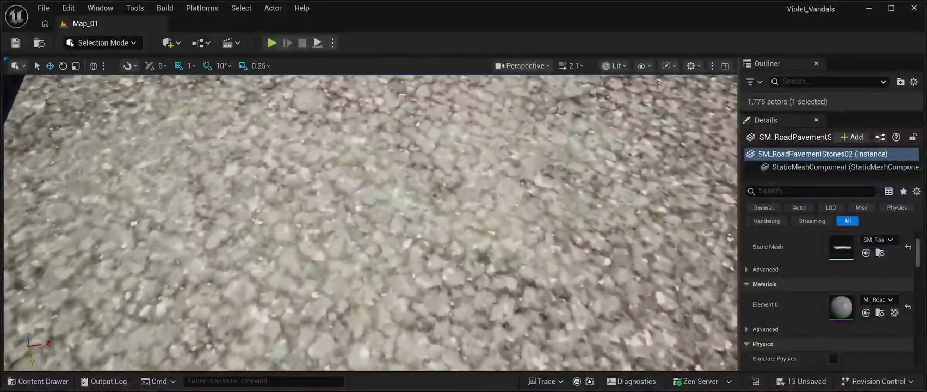
{"action": "key", "text": "s"}
{"action": "key", "text": "w"}
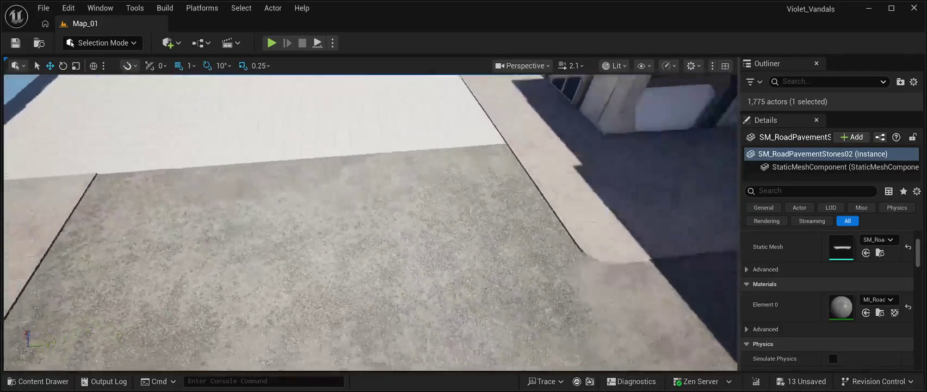
{"action": "key", "text": "ctrl+s"}
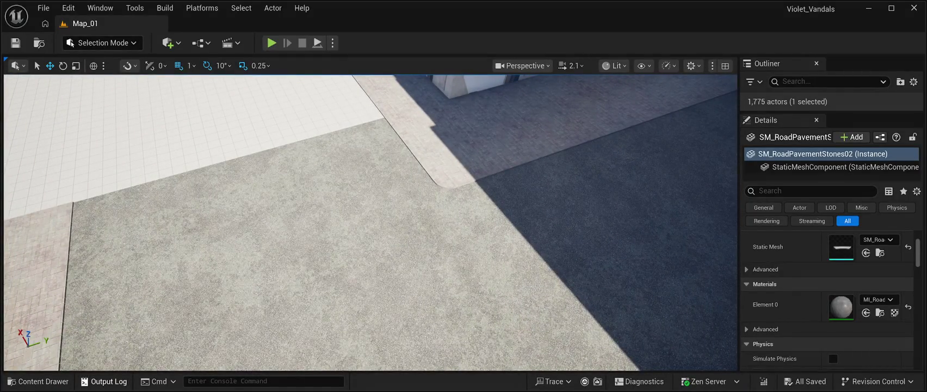
{"action": "left_click", "coordinate": [38, 381]}
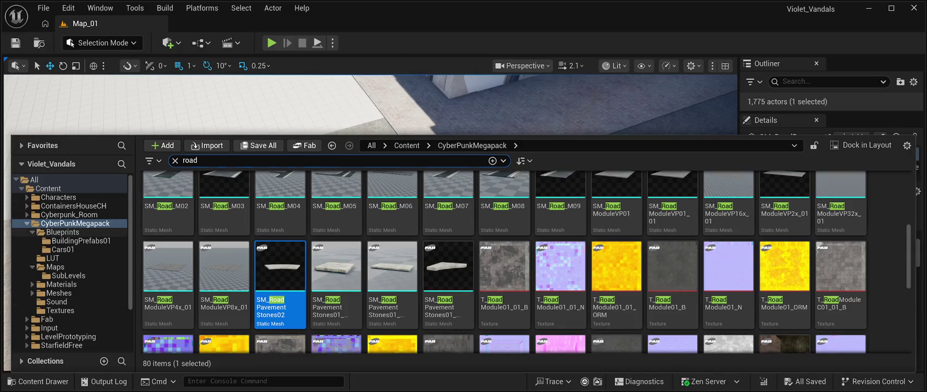
{"action": "left_click", "coordinate": [62, 232]}
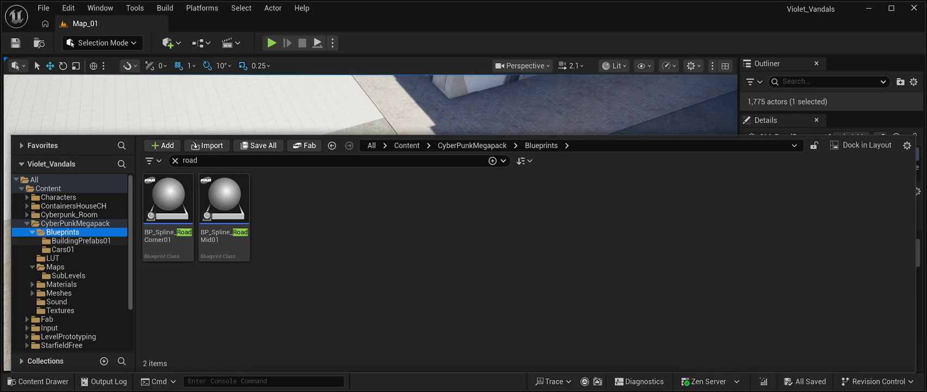
{"action": "left_click", "coordinate": [81, 240]}
{"action": "left_click", "coordinate": [62, 232]}
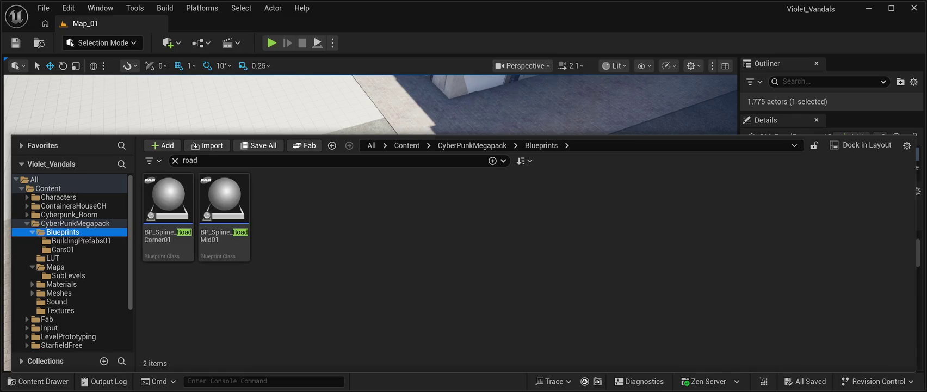
{"action": "left_click", "coordinate": [75, 223]}
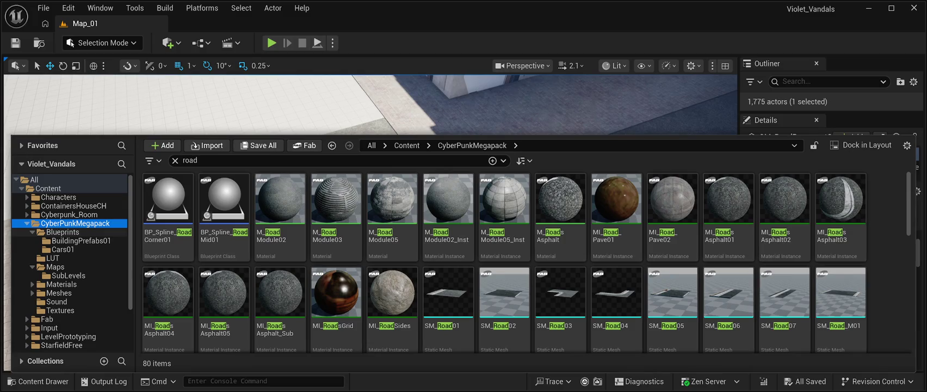
{"action": "left_click", "coordinate": [280, 199]}
{"action": "key", "text": "ctrl+space"}
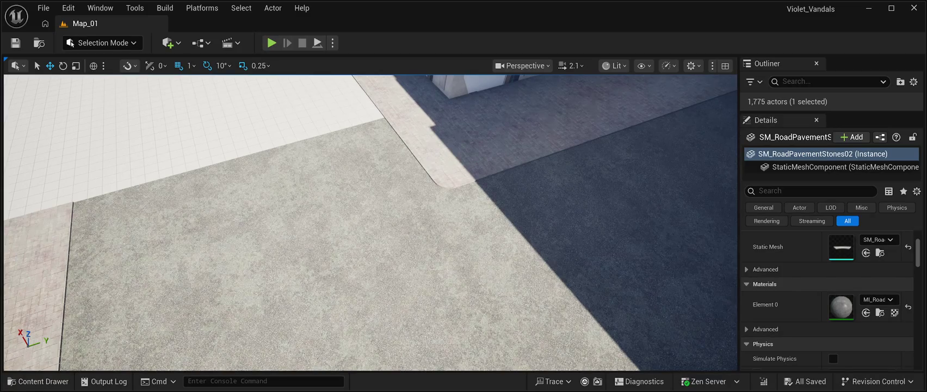
{"action": "key", "text": "w"}
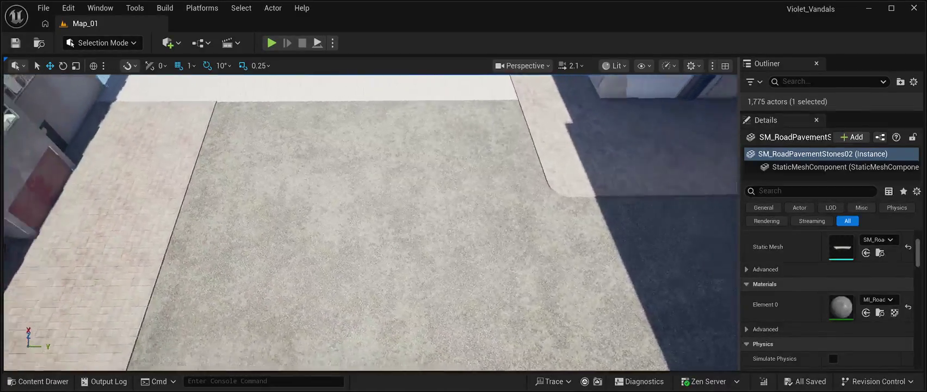
{"action": "key", "text": "w"}
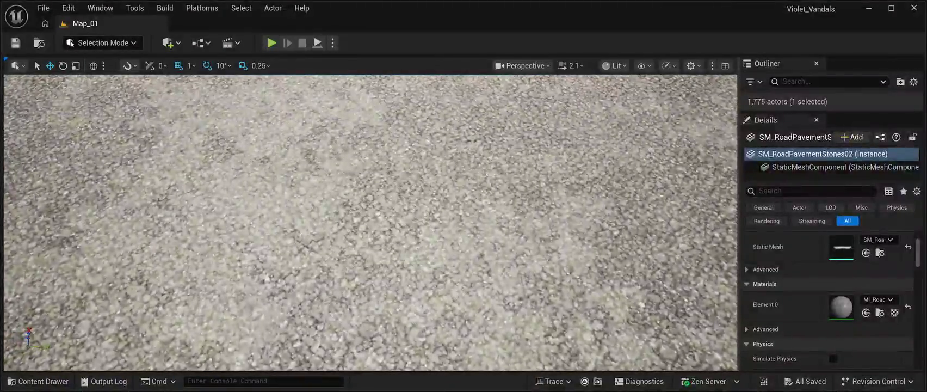
{"action": "key", "text": "w"}
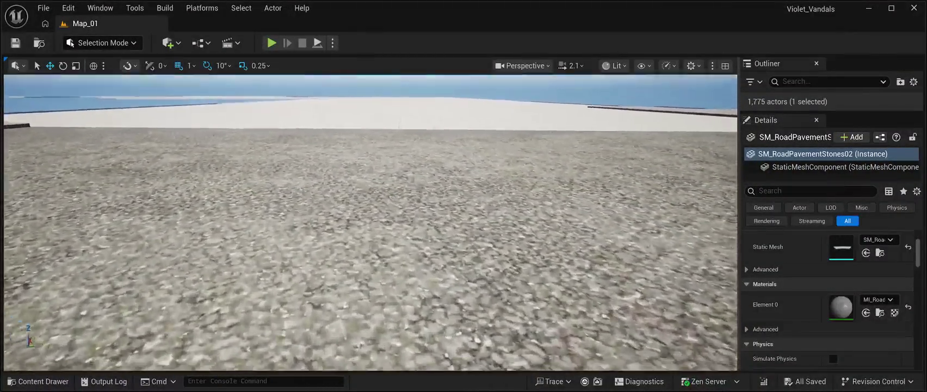
{"action": "key", "text": "f"}
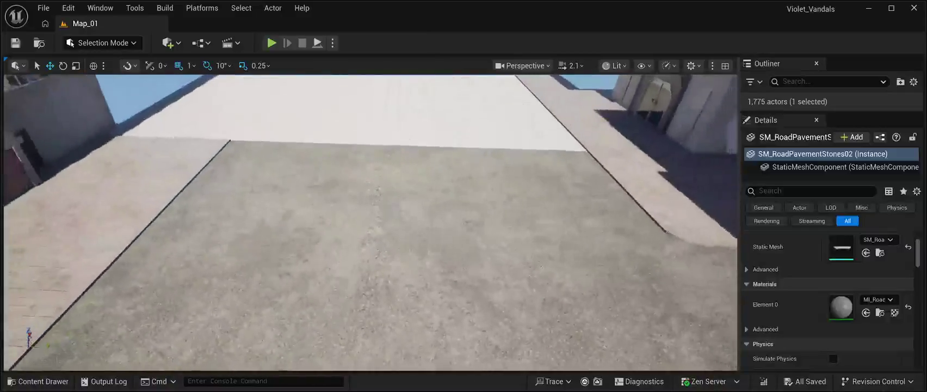
{"action": "key", "text": "ctrl+space"}
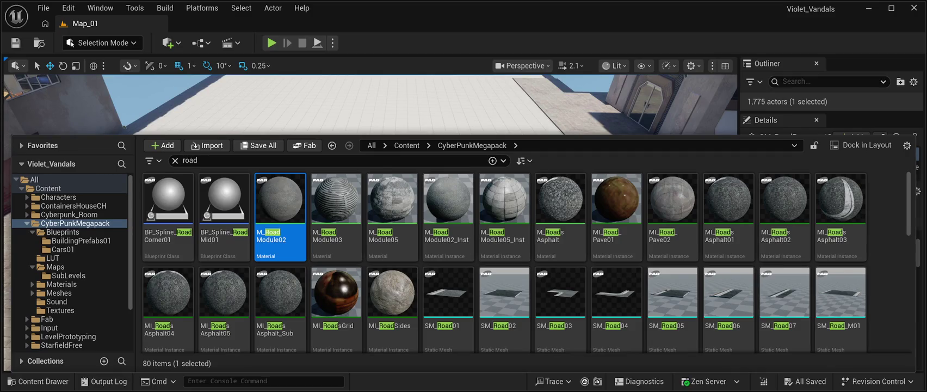
{"action": "key", "text": "ctrl+space"}
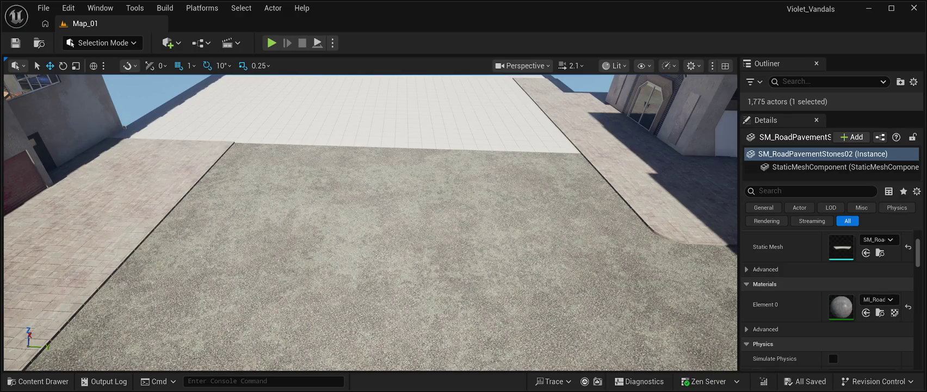
- Swing the view out over the whole road and select the Floor2 plane
{"action": "mouse_move", "coordinate": [369, 217]}
{"action": "left_mouse_down"}
{"action": "mouse_move", "coordinate": [369, 175]}
{"action": "mouse_move", "coordinate": [420, 263]}
{"action": "mouse_move", "coordinate": [455, 254]}
{"action": "mouse_move", "coordinate": [456, 326]}
{"action": "mouse_move", "coordinate": [435, 326]}
{"action": "mouse_move", "coordinate": [435, 304]}
{"action": "mouse_move", "coordinate": [435, 348]}
{"action": "mouse_move", "coordinate": [392, 305]}
{"action": "left_mouse_up"}
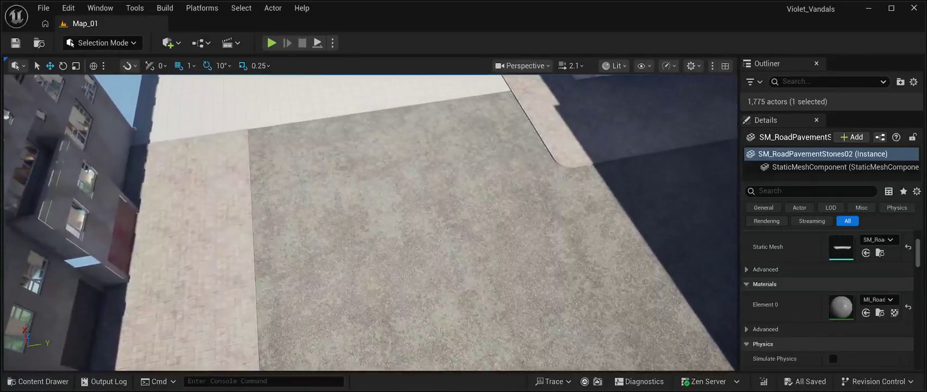
{"action": "left_click", "coordinate": [392, 305]}
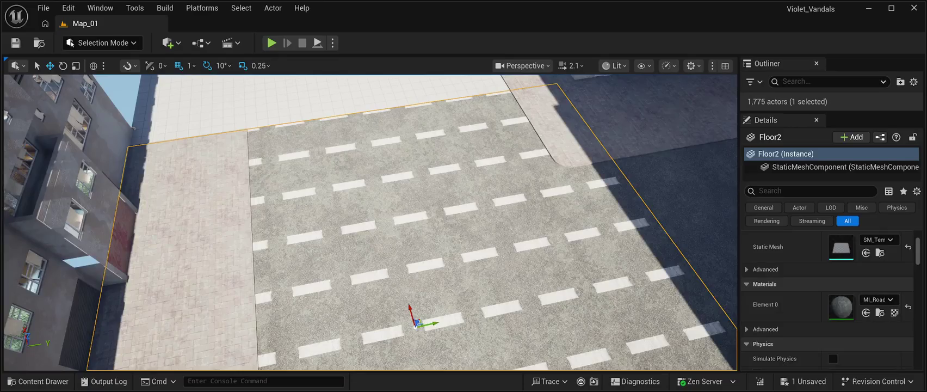
- Frame the plain-asphalt Floor2 slab, save Map_01, and bring up the road assets
{"action": "scroll", "coordinate": [370, 223], "scroll_direction": "up", "scroll_amount": 10}
{"action": "scroll", "coordinate": [370, 223], "scroll_direction": "up", "scroll_amount": 2}
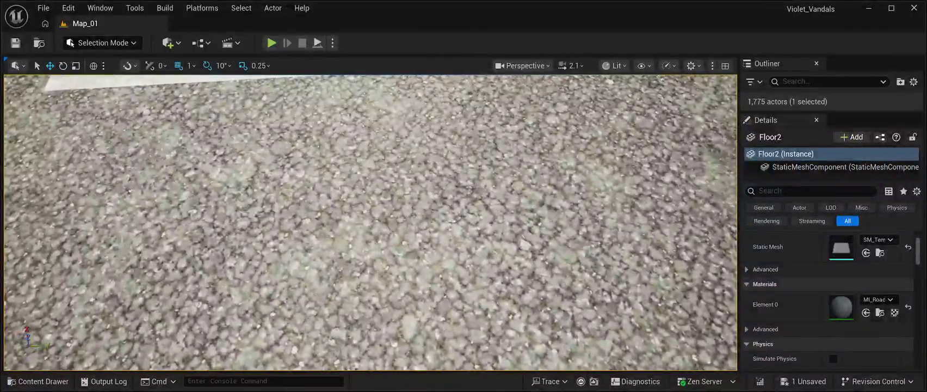
{"action": "scroll", "coordinate": [369, 223], "scroll_direction": "down", "scroll_amount": 12}
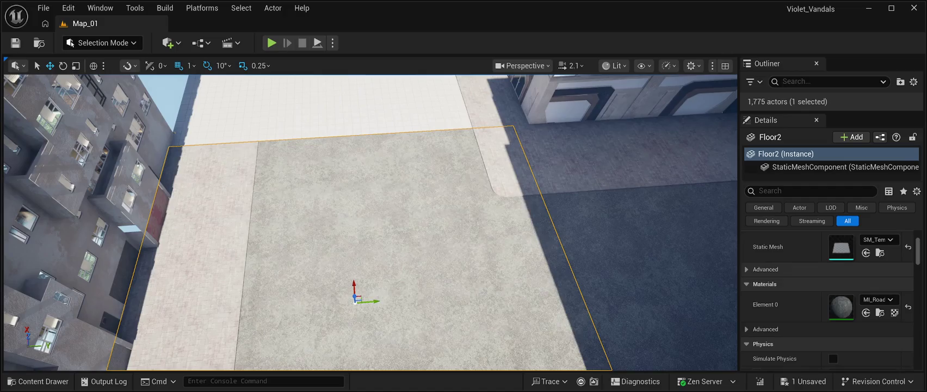
{"action": "scroll", "coordinate": [370, 222], "scroll_direction": "up", "scroll_amount": 3}
{"action": "scroll", "coordinate": [370, 222], "scroll_direction": "up", "scroll_amount": 5}
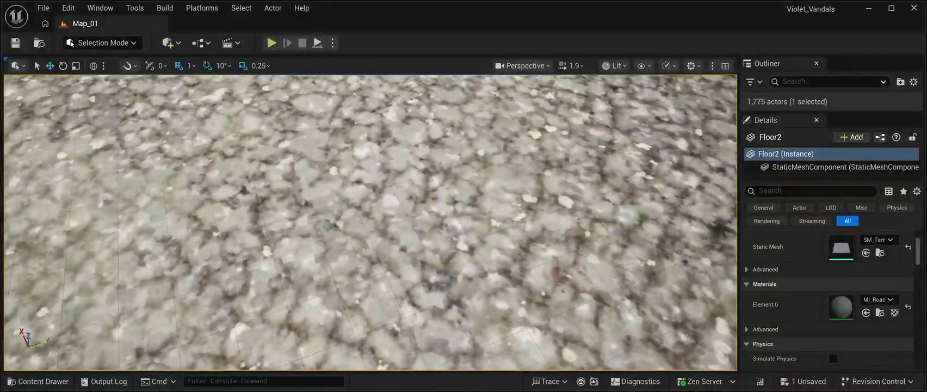
{"action": "key", "text": "f"}
{"action": "key", "text": "ctrl+s"}
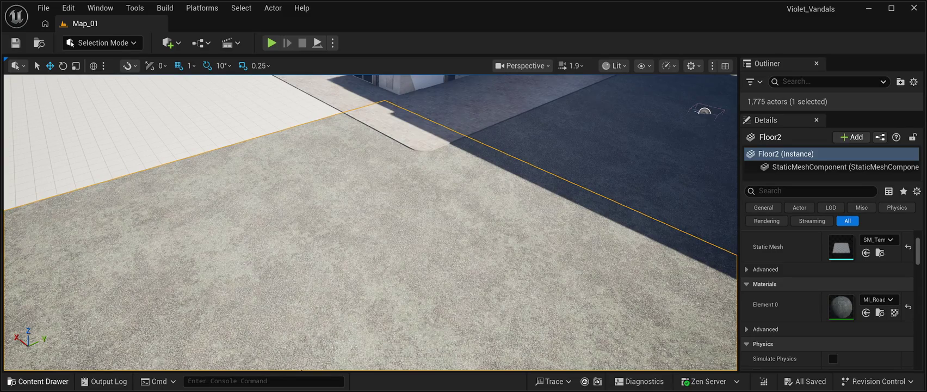
{"action": "left_click", "coordinate": [38, 381]}
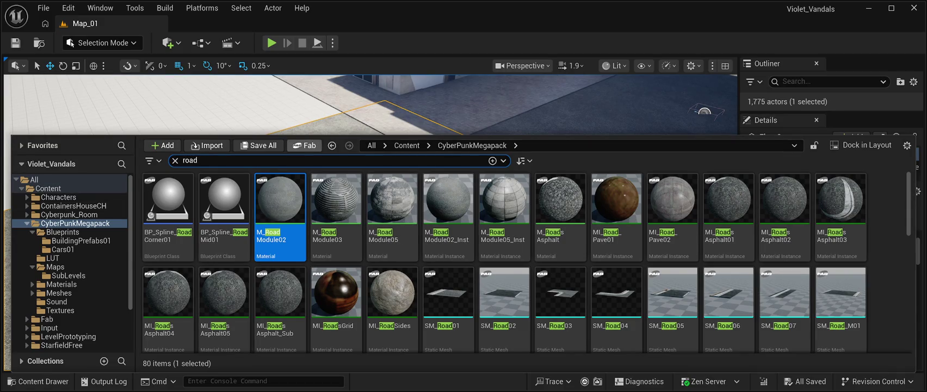
{"action": "key", "text": "ctrl+space"}
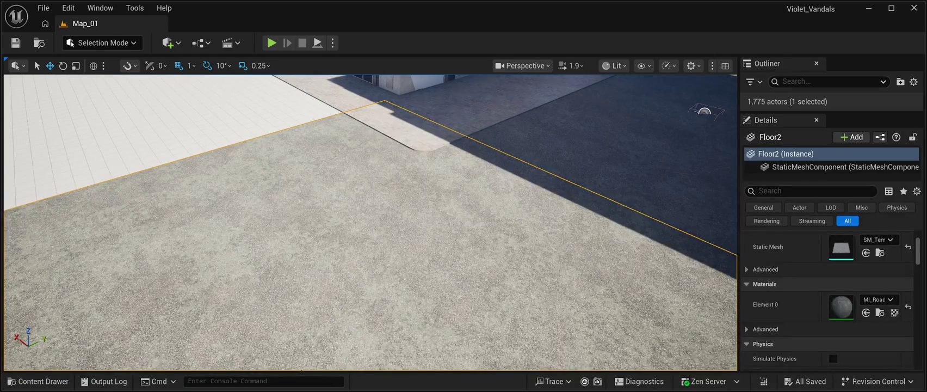
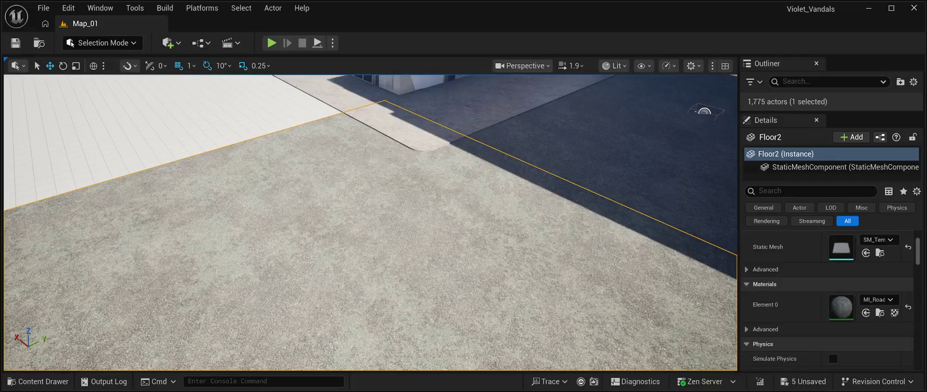
- Swap the Floor slab's dark road material for MI_tigjbl, then select Floor3 and face the walkway
{"action": "key", "text": "f"}
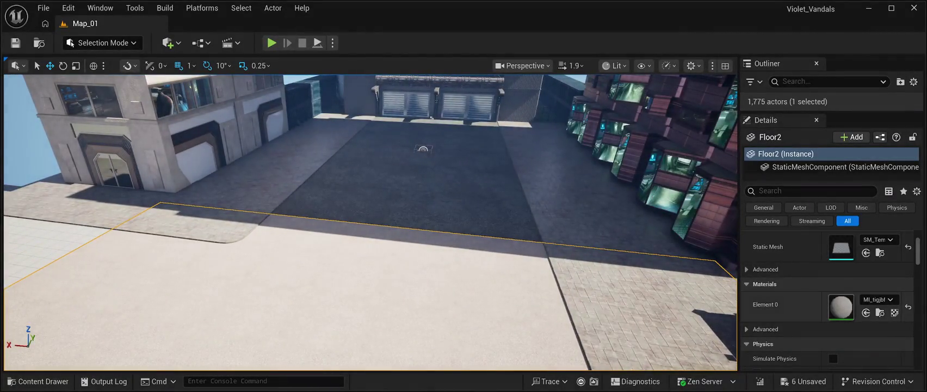
{"action": "left_click", "coordinate": [425, 163]}
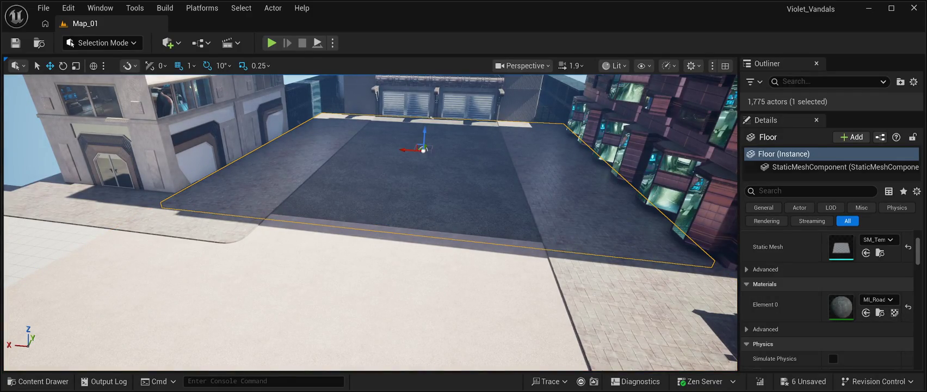
{"action": "left_click_drag", "start_coordinate": [381, 217], "coordinate": [272, 217]}
{"action": "left_click", "coordinate": [405, 166]}
{"action": "mouse_move", "coordinate": [405, 167]}
{"action": "left_mouse_down"}
{"action": "mouse_move", "coordinate": [405, 136]}
{"action": "mouse_move", "coordinate": [353, 136]}
{"action": "mouse_move", "coordinate": [359, 245]}
{"action": "mouse_move", "coordinate": [402, 229]}
{"action": "left_mouse_up"}
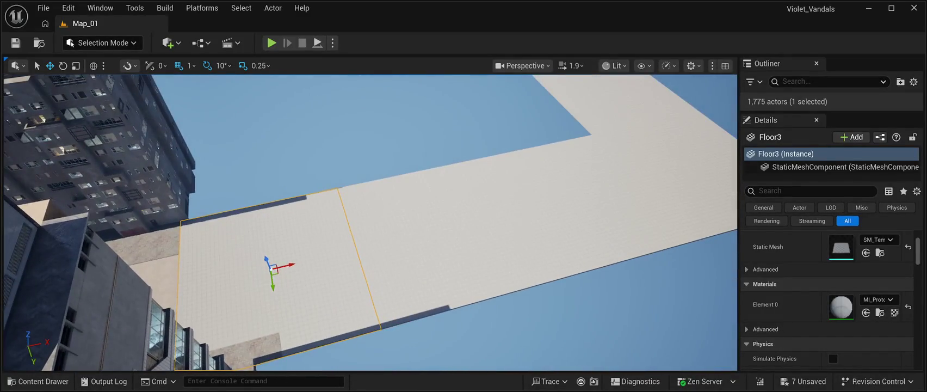
- Multi-select the nearer elevated walkway tiles, including those in the gap
{"action": "left_click", "coordinate": [438, 231], "text": "ctrl"}
{"action": "left_click", "coordinate": [584, 198], "text": "ctrl"}
{"action": "left_click", "coordinate": [707, 166], "text": "ctrl"}
{"action": "left_click", "coordinate": [616, 90], "text": "ctrl"}
{"action": "left_click_drag", "start_coordinate": [616, 89], "coordinate": [631, 142]}
{"action": "left_click", "coordinate": [613, 147], "text": "ctrl"}
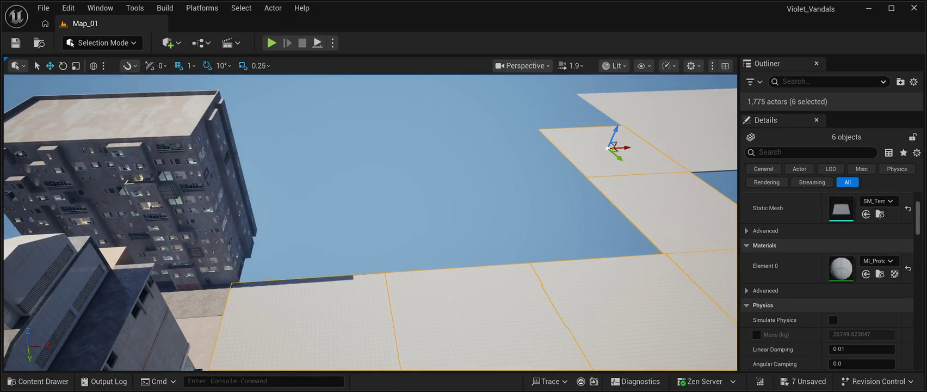
{"action": "scroll", "coordinate": [370, 223], "scroll_direction": "down", "scroll_amount": 5}
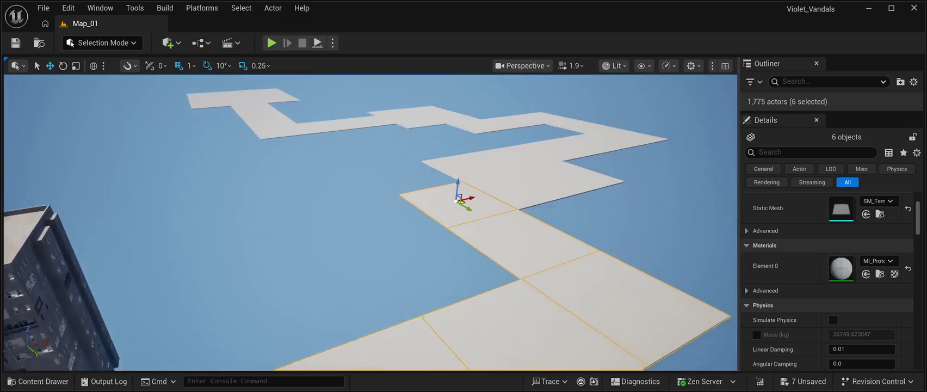
{"action": "left_click_drag", "start_coordinate": [370, 223], "coordinate": [377, 224]}
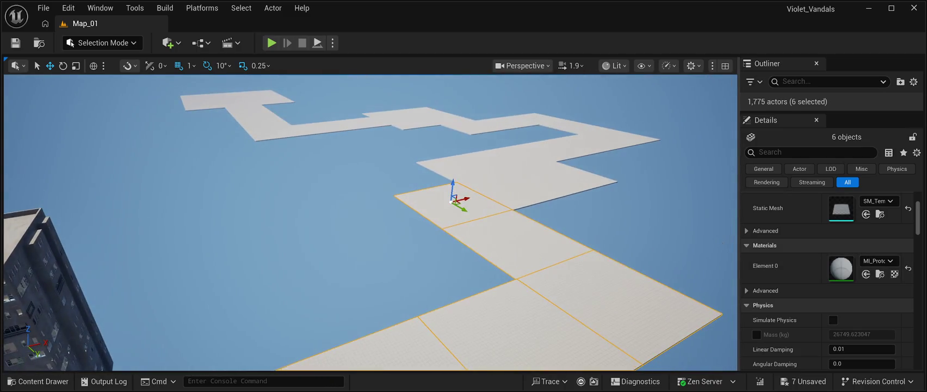
{"action": "left_click", "coordinate": [511, 190], "text": "ctrl"}
{"action": "left_click", "coordinate": [563, 177], "text": "ctrl"}
{"action": "left_click", "coordinate": [512, 158], "text": "ctrl"}
- Add the far walkway tiles running leftward to the selection
{"action": "left_click", "coordinate": [533, 148], "text": "ctrl"}
{"action": "left_click", "coordinate": [563, 145], "text": "ctrl"}
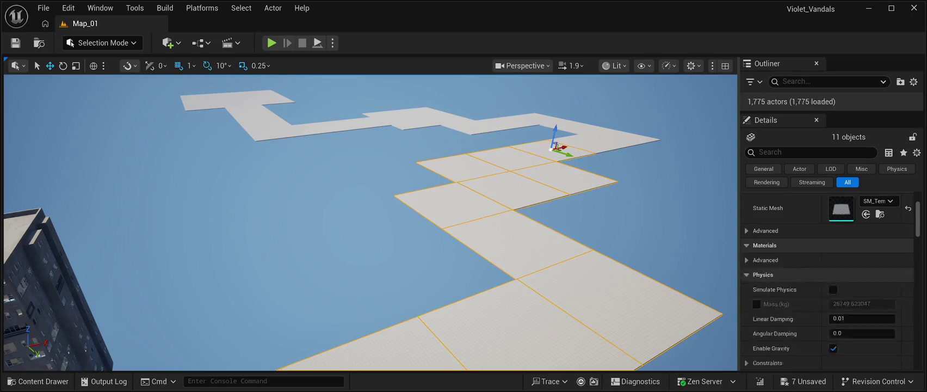
{"action": "left_click", "coordinate": [594, 142], "text": "ctrl"}
{"action": "left_click", "coordinate": [631, 137], "text": "ctrl"}
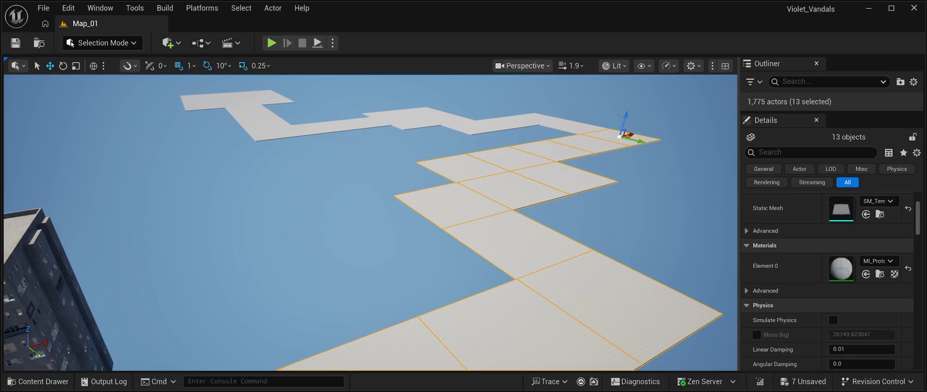
{"action": "left_click", "coordinate": [577, 126], "text": "ctrl"}
{"action": "left_click", "coordinate": [544, 120], "text": "ctrl"}
{"action": "left_click", "coordinate": [507, 123], "text": "ctrl"}
{"action": "left_click", "coordinate": [474, 123], "text": "ctrl"}
{"action": "left_click", "coordinate": [444, 121], "text": "ctrl"}
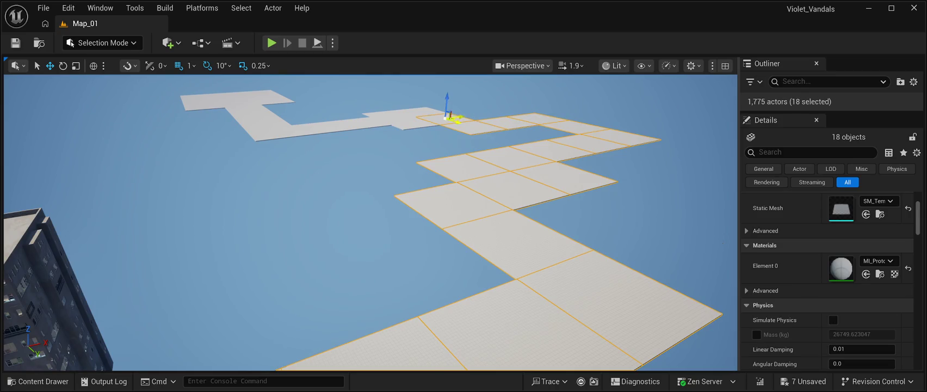
{"action": "left_click", "coordinate": [411, 122], "text": "ctrl"}
{"action": "left_click", "coordinate": [392, 118], "text": "ctrl"}
{"action": "left_click", "coordinate": [422, 109], "text": "ctrl"}
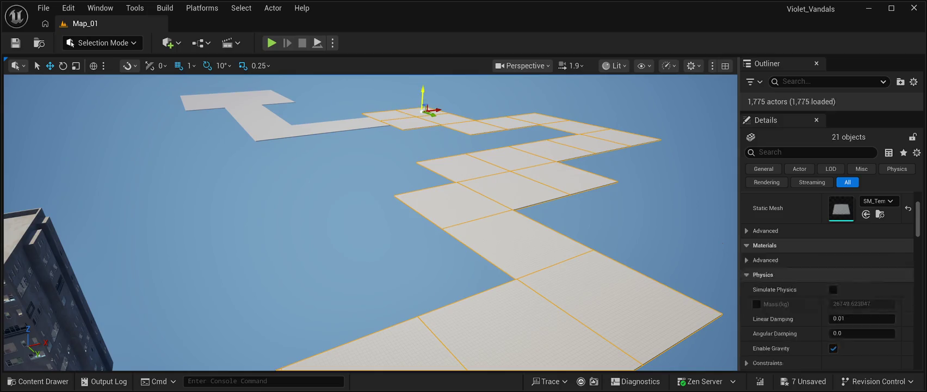
{"action": "left_click", "coordinate": [362, 122], "text": "ctrl"}
{"action": "left_click", "coordinate": [322, 126], "text": "ctrl"}
- Add the remaining small tiles at the walkway's top-left end, completing all 36
{"action": "left_click", "coordinate": [280, 129], "text": "ctrl"}
{"action": "left_click", "coordinate": [257, 116], "text": "ctrl"}
{"action": "left_click", "coordinate": [265, 123], "text": "ctrl"}
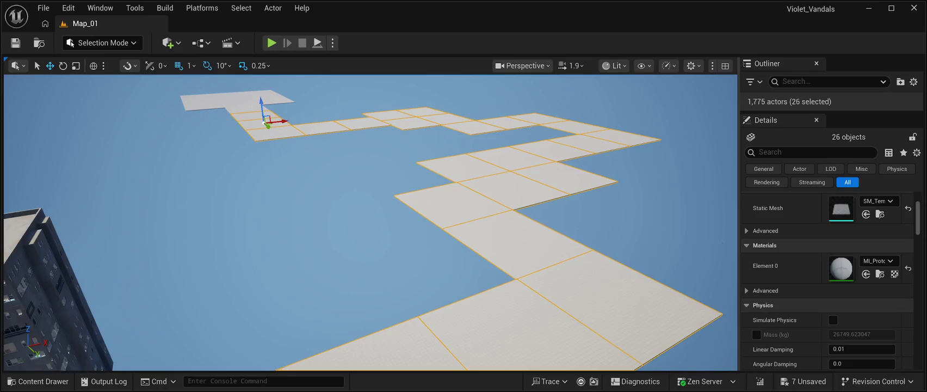
{"action": "left_click", "coordinate": [247, 110], "text": "ctrl"}
{"action": "left_click", "coordinate": [215, 100], "text": "ctrl"}
{"action": "left_click", "coordinate": [202, 104], "text": "ctrl"}
{"action": "left_click", "coordinate": [199, 97], "text": "ctrl"}
{"action": "left_click", "coordinate": [249, 100], "text": "ctrl"}
{"action": "left_click", "coordinate": [236, 99], "text": "ctrl"}
{"action": "left_click", "coordinate": [230, 95], "text": "ctrl"}
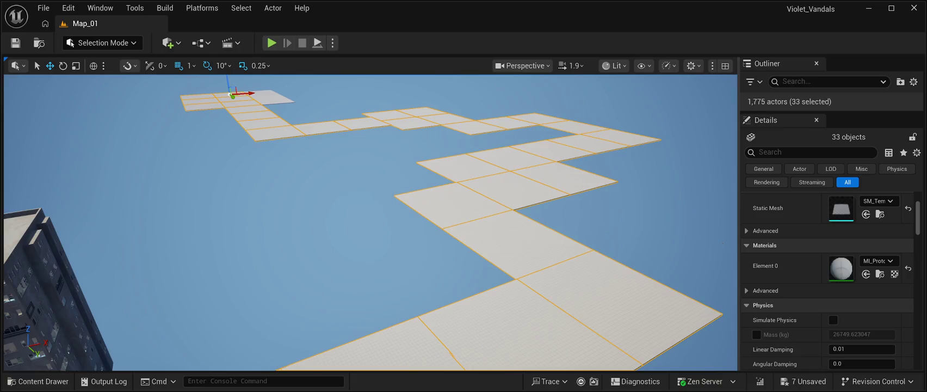
{"action": "left_click", "coordinate": [274, 98], "text": "ctrl"}
{"action": "left_click", "coordinate": [283, 99], "text": "ctrl"}
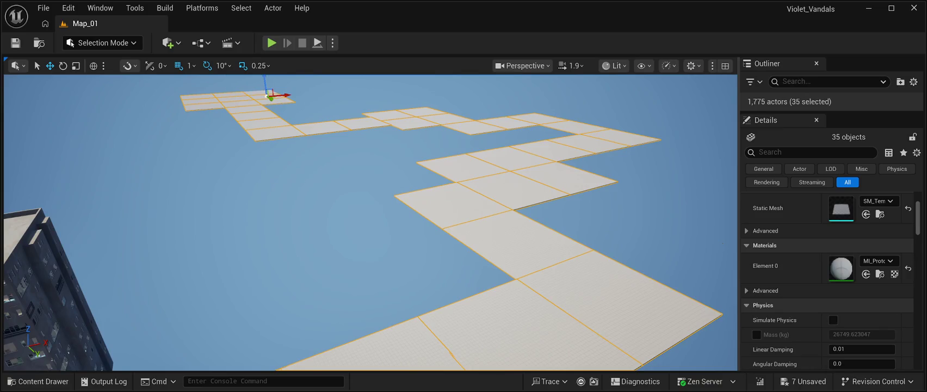
{"action": "left_click", "coordinate": [260, 96], "text": "ctrl"}
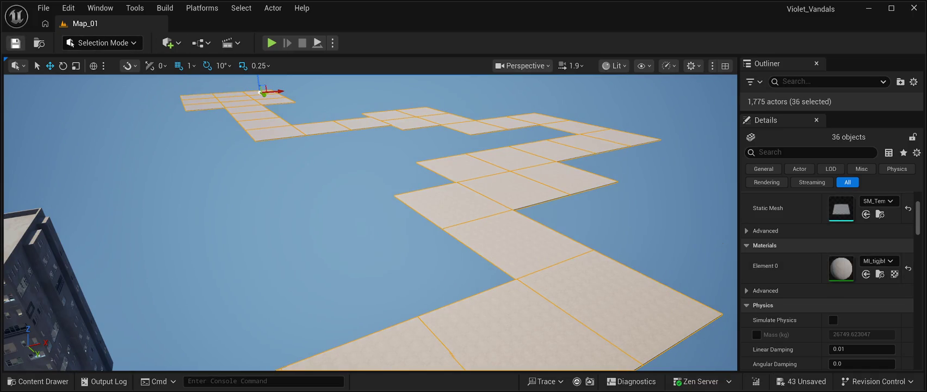
- Save the level with Ctrl+S, clear the walkway selection and fly to another street
{"action": "key", "text": "ctrl+s"}
{"action": "scroll", "coordinate": [370, 223], "scroll_direction": "up", "scroll_amount": 3}
{"action": "scroll", "coordinate": [370, 223], "scroll_direction": "up", "scroll_amount": 5}
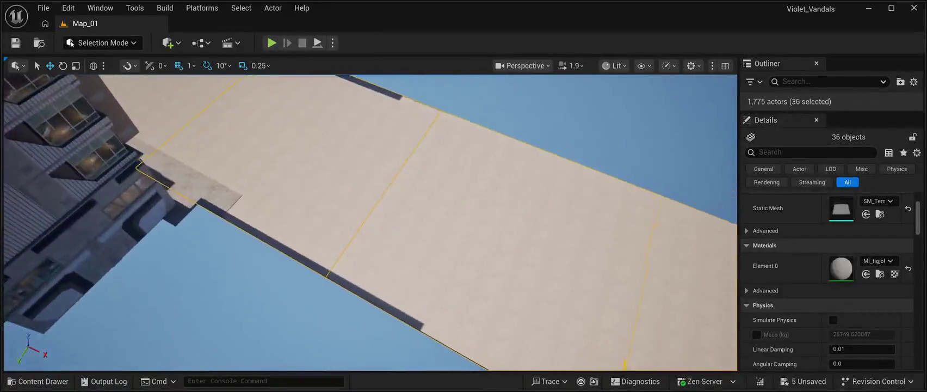
{"action": "mouse_move", "coordinate": [370, 223]}
{"action": "left_mouse_down"}
{"action": "mouse_move", "coordinate": [370, 155]}
{"action": "mouse_move", "coordinate": [326, 158]}
{"action": "mouse_move", "coordinate": [392, 163]}
{"action": "left_mouse_up"}
{"action": "left_click", "coordinate": [140, 223]}
{"action": "mouse_move", "coordinate": [370, 223]}
{"action": "left_mouse_down"}
{"action": "mouse_move", "coordinate": [310, 223]}
{"action": "mouse_move", "coordinate": [369, 221]}
{"action": "left_mouse_up"}
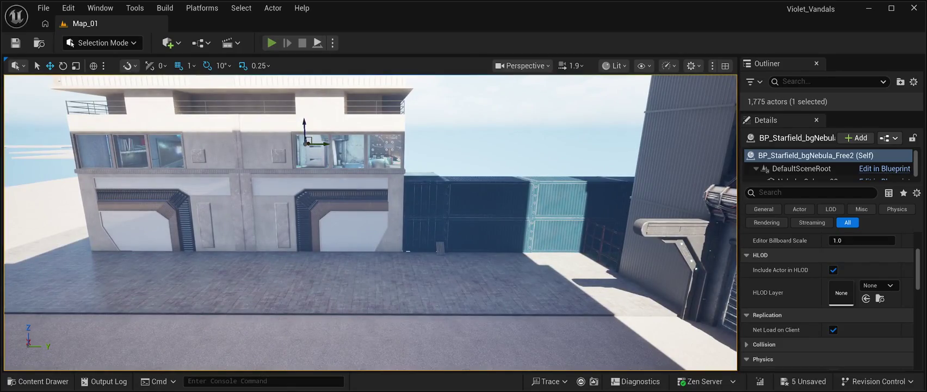
- Start a Play In Editor session from the toolbar's Play button
{"action": "left_click", "coordinate": [271, 42]}
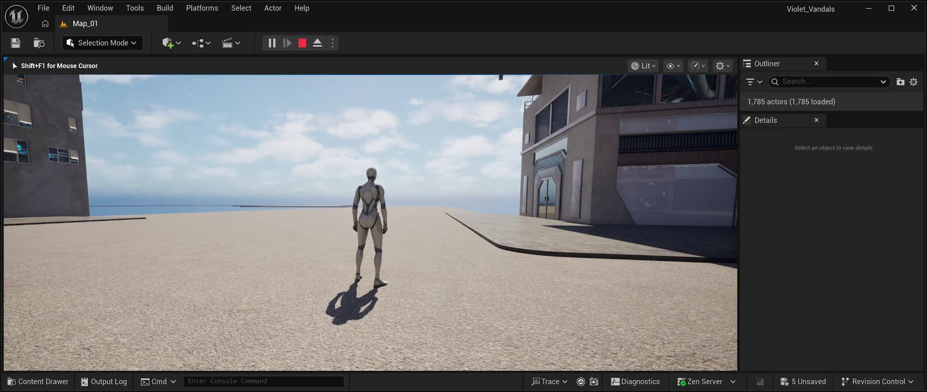
- Stop Play In Editor with Esc and fly toward the building's garage doors
{"action": "key", "text": "Escape"}
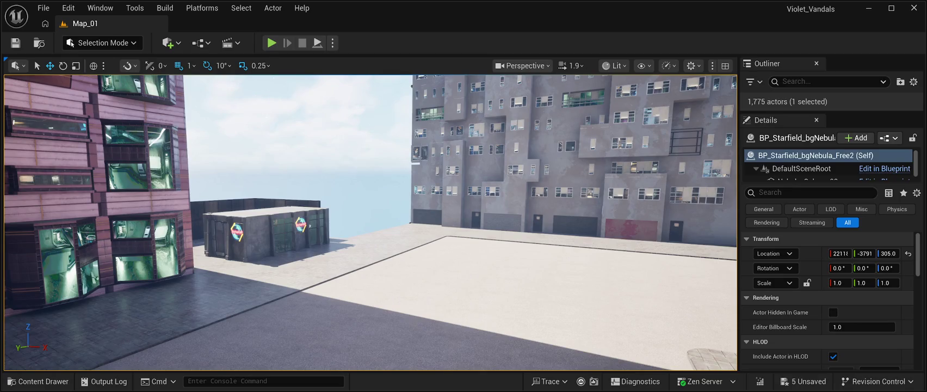
{"action": "key", "text": "w"}
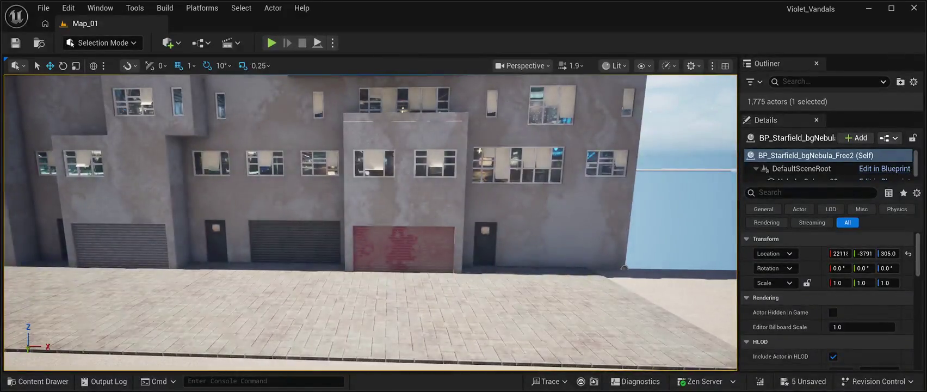
{"action": "left_click", "coordinate": [497, 332]}
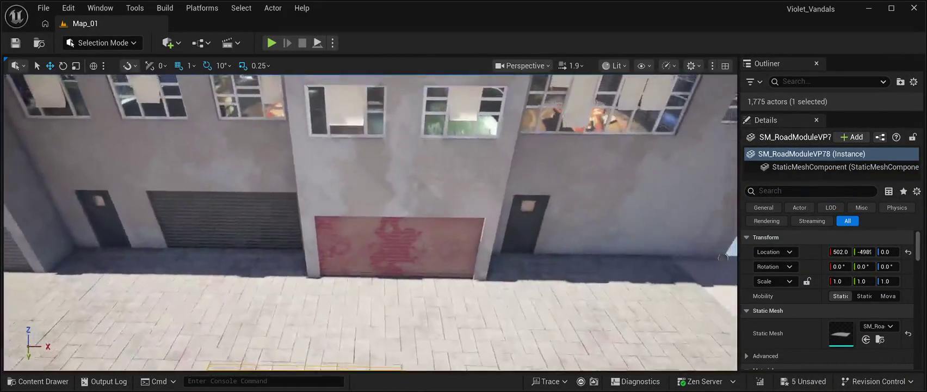
{"action": "left_click", "coordinate": [321, 310]}
{"action": "left_click", "coordinate": [432, 236]}
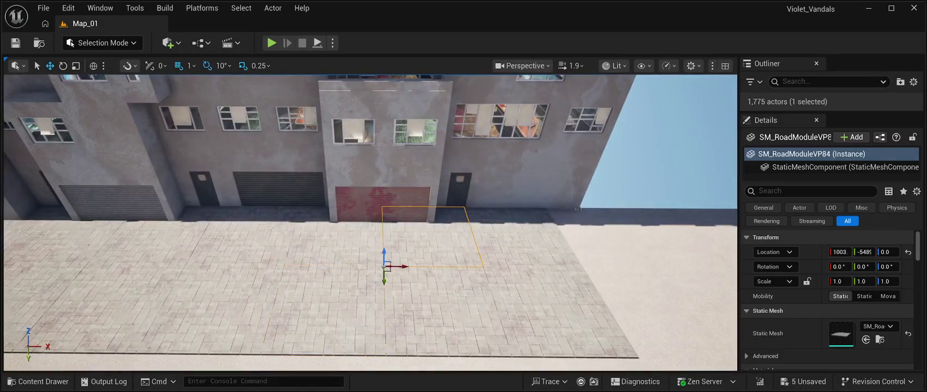
{"action": "scroll", "coordinate": [370, 223], "scroll_direction": "down", "scroll_amount": 5}
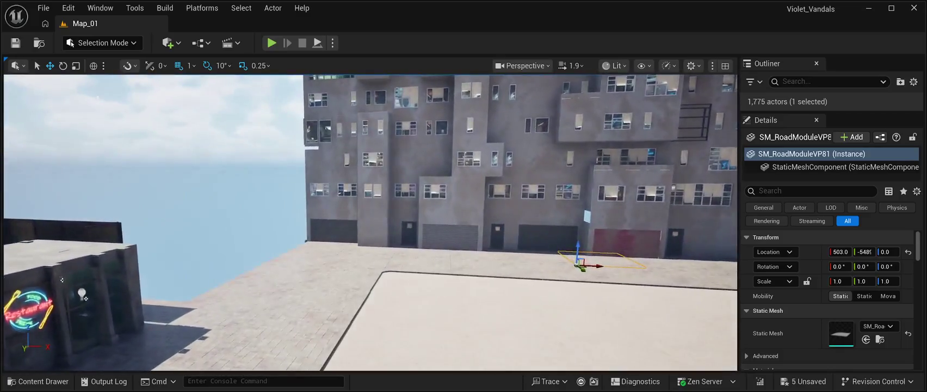
{"action": "mouse_move", "coordinate": [62, 279]}
{"action": "left_mouse_down"}
{"action": "mouse_move", "coordinate": [108, 293]}
{"action": "mouse_move", "coordinate": [101, 242]}
{"action": "mouse_move", "coordinate": [114, 283]}
{"action": "mouse_move", "coordinate": [114, 267]}
{"action": "mouse_move", "coordinate": [3, 275]}
{"action": "left_mouse_up"}
- Rotate BP_Slumbuilding11 a quarter turn and move it along X and Y to the plaza pavement
{"action": "left_click", "coordinate": [390, 180]}
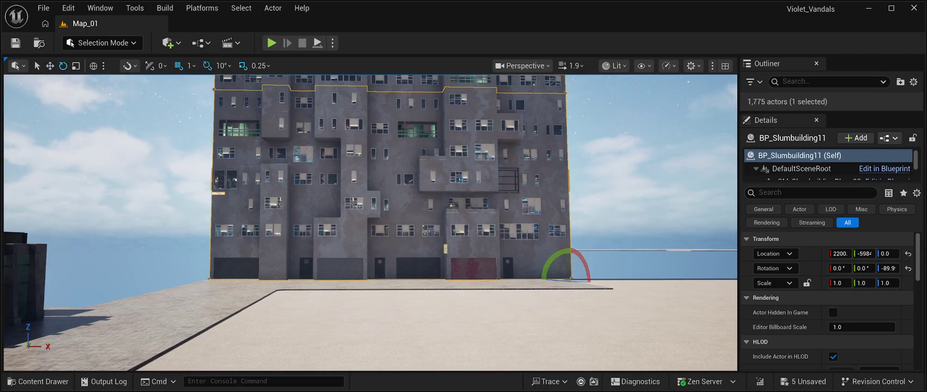
{"action": "mouse_move", "coordinate": [587, 280]}
{"action": "left_mouse_down"}
{"action": "mouse_move", "coordinate": [604, 279]}
{"action": "mouse_move", "coordinate": [545, 279]}
{"action": "left_mouse_up"}
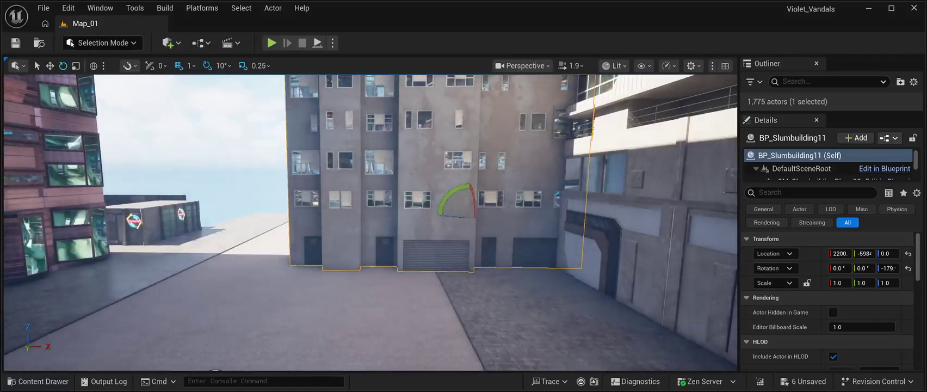
{"action": "key", "text": "w"}
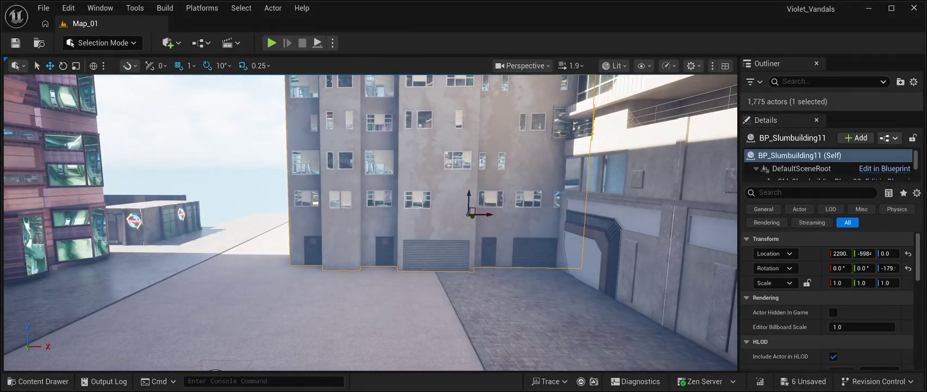
{"action": "mouse_move", "coordinate": [487, 214]}
{"action": "left_mouse_down"}
{"action": "mouse_move", "coordinate": [340, 215]}
{"action": "mouse_move", "coordinate": [411, 215]}
{"action": "mouse_move", "coordinate": [404, 201]}
{"action": "mouse_move", "coordinate": [420, 199]}
{"action": "mouse_move", "coordinate": [395, 215]}
{"action": "mouse_move", "coordinate": [374, 177]}
{"action": "mouse_move", "coordinate": [280, 186]}
{"action": "mouse_move", "coordinate": [280, 174]}
{"action": "mouse_move", "coordinate": [259, 185]}
{"action": "left_mouse_up"}
{"action": "mouse_move", "coordinate": [507, 231]}
{"action": "left_mouse_down"}
{"action": "mouse_move", "coordinate": [542, 236]}
{"action": "mouse_move", "coordinate": [487, 225]}
{"action": "left_mouse_up"}
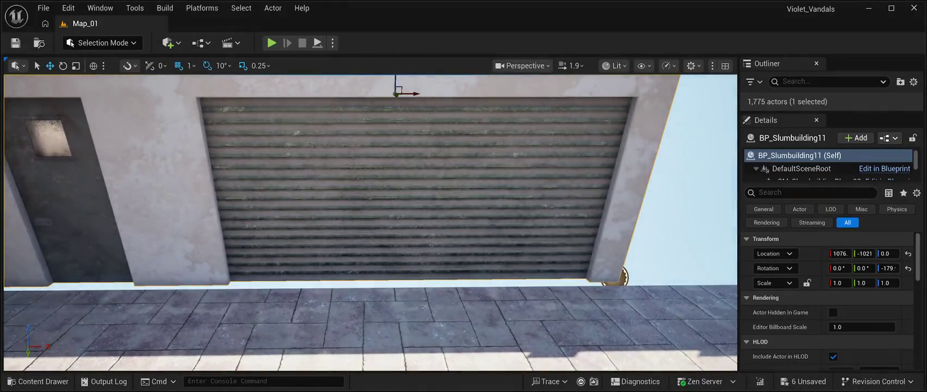
- Set BP_Slumbuilding11's Location Z to 10 and fine-tune its Y against the pavement edge
{"action": "left_click_drag", "start_coordinate": [864, 253], "coordinate": [881, 253]}
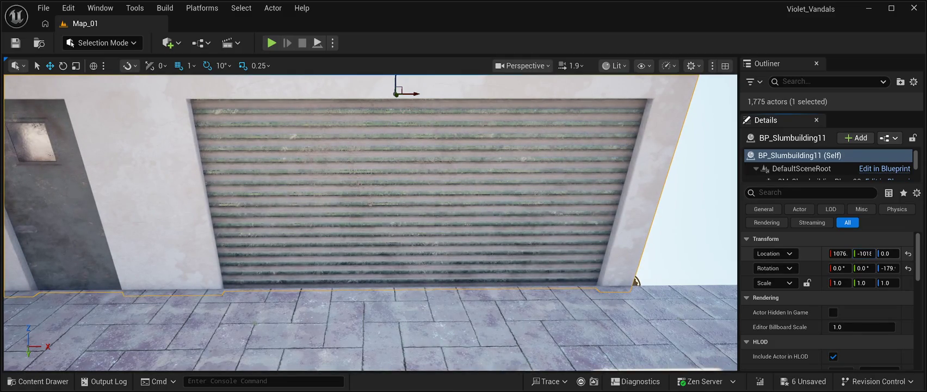
{"action": "left_click", "coordinate": [863, 253]}
{"action": "key", "text": "Tab"}
{"action": "type", "text": "9"}
{"action": "key", "text": "Return"}
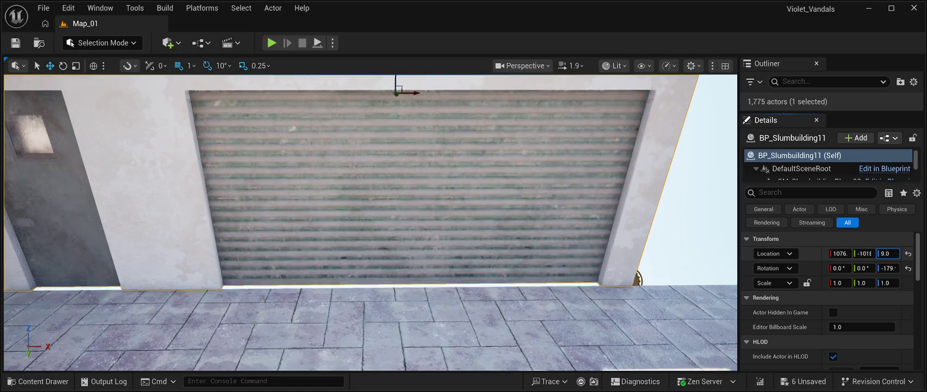
{"action": "type", "text": "10"}
{"action": "key", "text": "Return"}
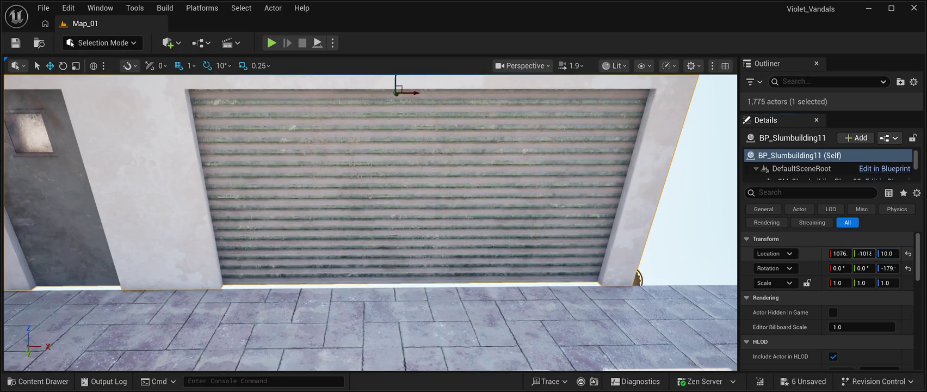
{"action": "left_click_drag", "start_coordinate": [863, 253], "coordinate": [868, 253]}
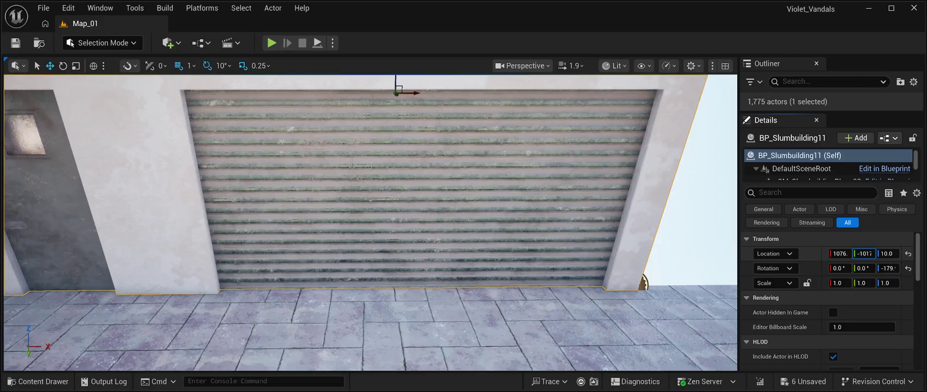
{"action": "mouse_move", "coordinate": [370, 218]}
{"action": "left_mouse_down"}
{"action": "mouse_move", "coordinate": [370, 234]}
{"action": "mouse_move", "coordinate": [250, 234]}
{"action": "mouse_move", "coordinate": [250, 179]}
{"action": "mouse_move", "coordinate": [283, 174]}
{"action": "mouse_move", "coordinate": [239, 174]}
{"action": "mouse_move", "coordinate": [261, 179]}
{"action": "left_mouse_up"}
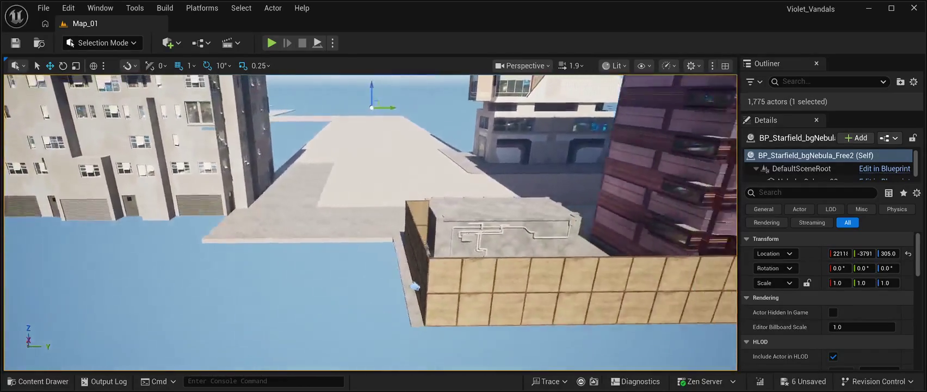
- Save the level and fly over to the blue container wall
{"action": "left_click_drag", "start_coordinate": [483, 291], "coordinate": [452, 245]}
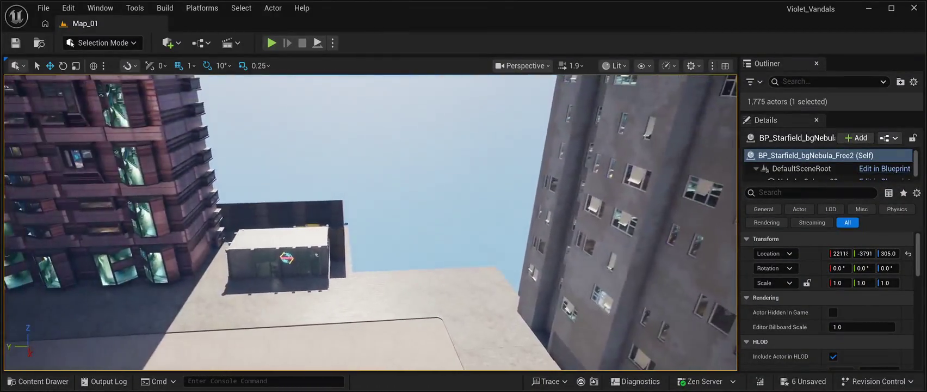
{"action": "left_click", "coordinate": [15, 43]}
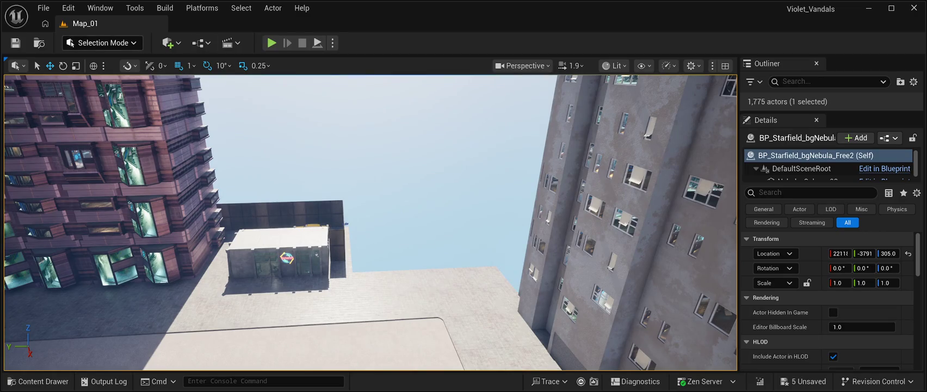
{"action": "mouse_move", "coordinate": [370, 218]}
{"action": "left_mouse_down"}
{"action": "mouse_move", "coordinate": [348, 239]}
{"action": "mouse_move", "coordinate": [318, 239]}
{"action": "left_mouse_up"}
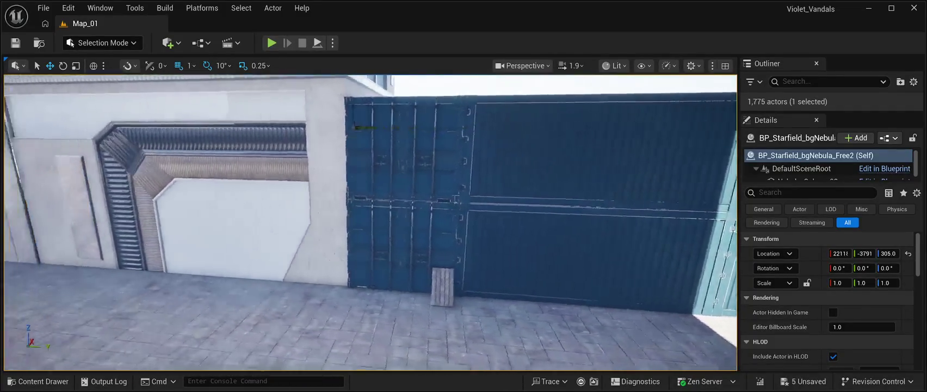
{"action": "key", "text": "d"}
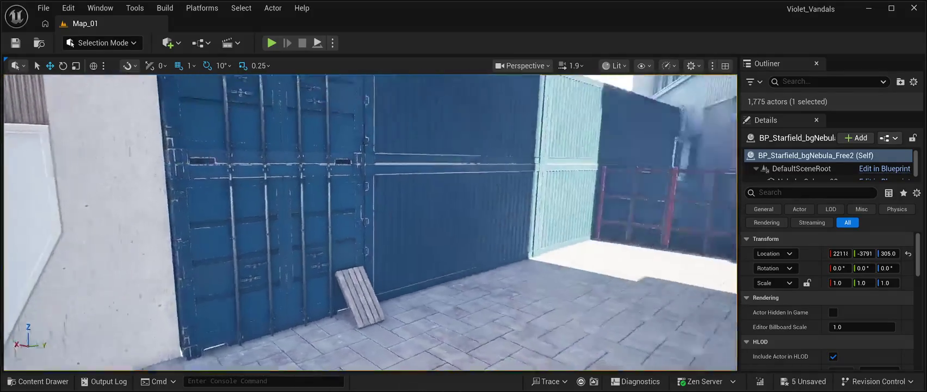
{"action": "key", "text": "a"}
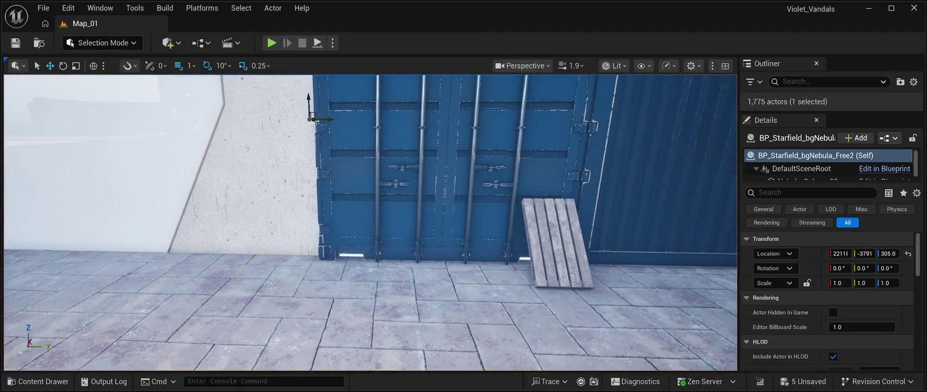
- Duplicate the pavement tile beside the containers, slide the copy up to them, and save
{"action": "left_click", "coordinate": [408, 316]}
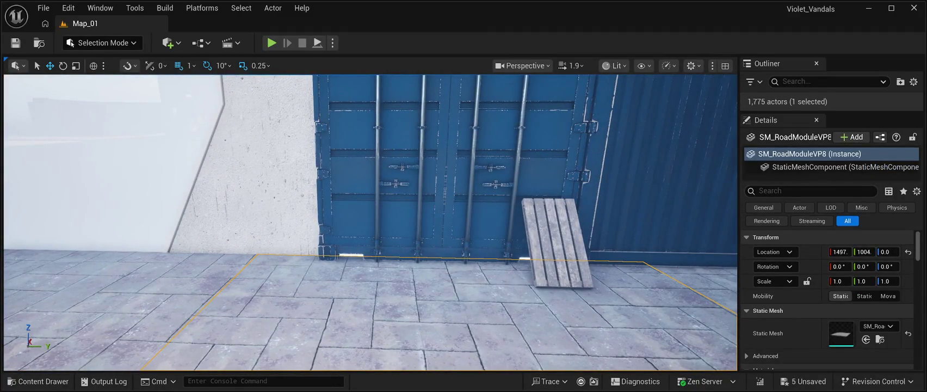
{"action": "key", "text": "ctrl+d"}
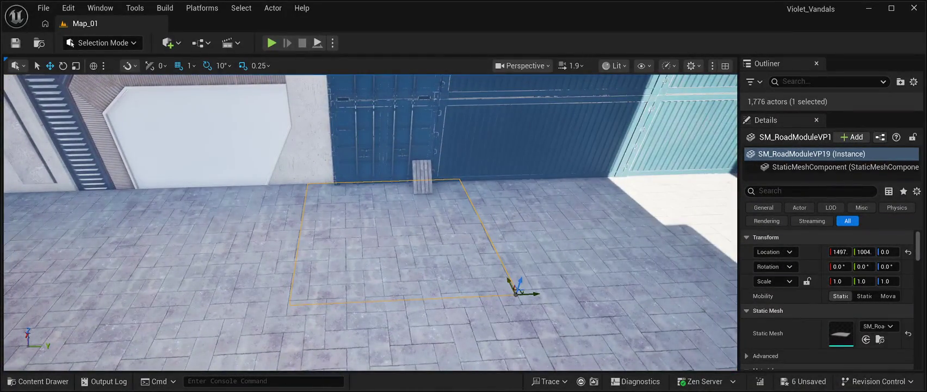
{"action": "mouse_move", "coordinate": [520, 291]}
{"action": "left_mouse_down"}
{"action": "mouse_move", "coordinate": [481, 218]}
{"action": "mouse_move", "coordinate": [479, 171]}
{"action": "left_mouse_up"}
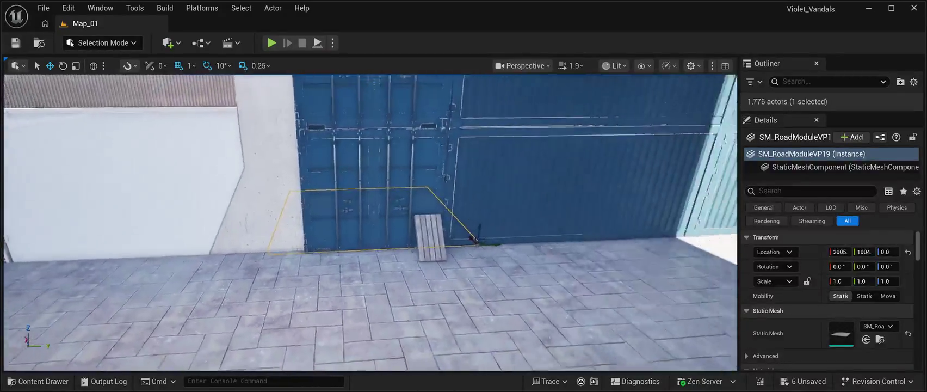
{"action": "key", "text": "s"}
{"action": "left_click", "coordinate": [381, 108]}
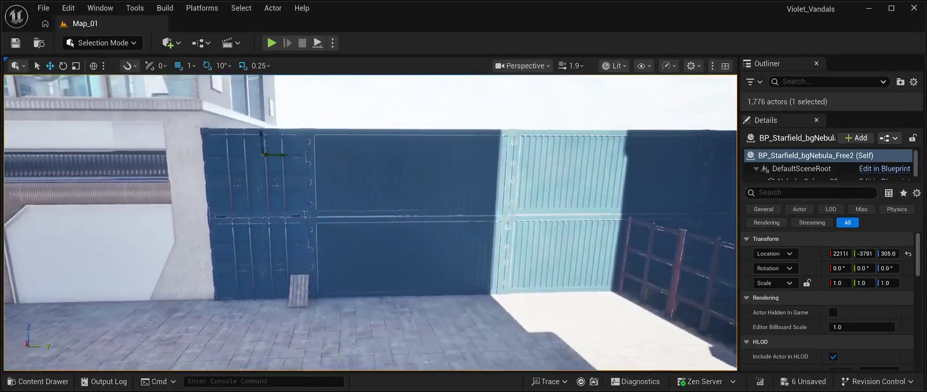
{"action": "key", "text": "a"}
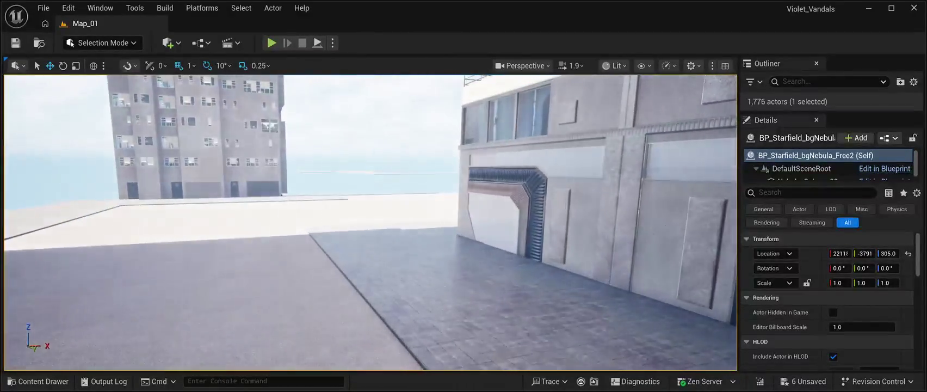
{"action": "key", "text": "ctrl+s"}
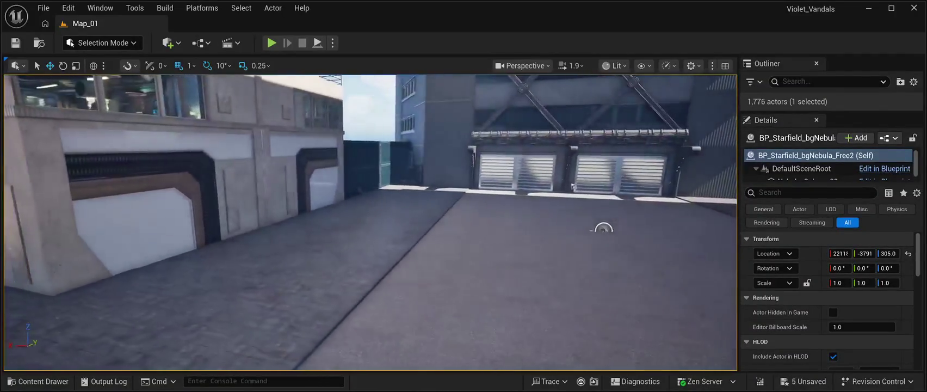
{"action": "key", "text": "w"}
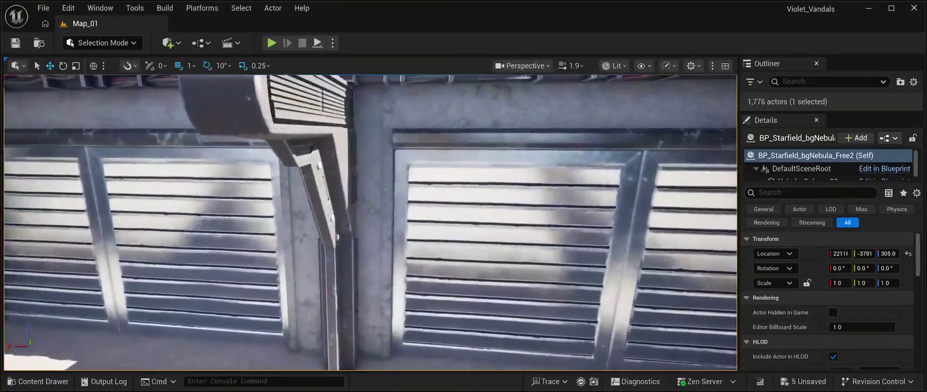
{"action": "key", "text": "s"}
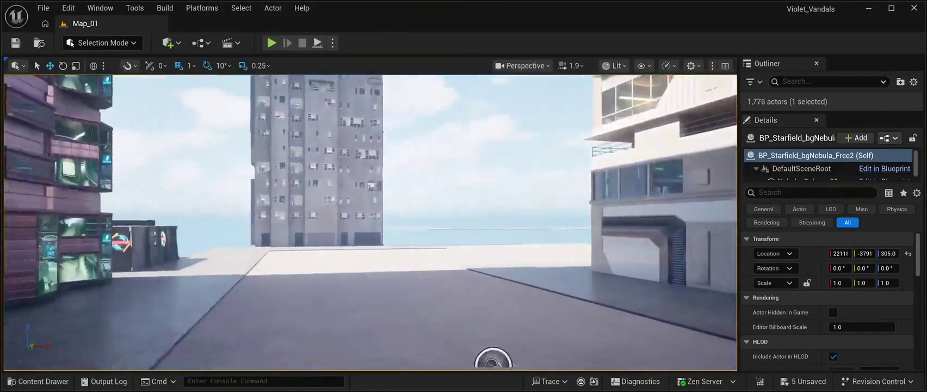
{"action": "key", "text": "a"}
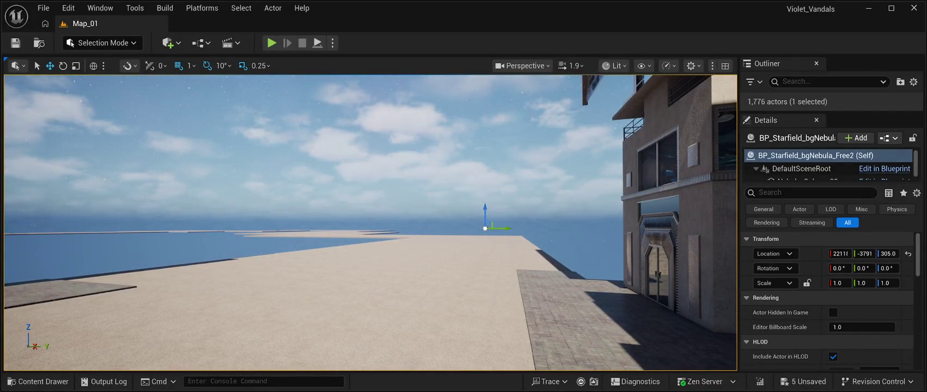
- Duplicate five pavement tiles before the entrance and slide the copies left along the building
{"action": "key", "text": "e"}
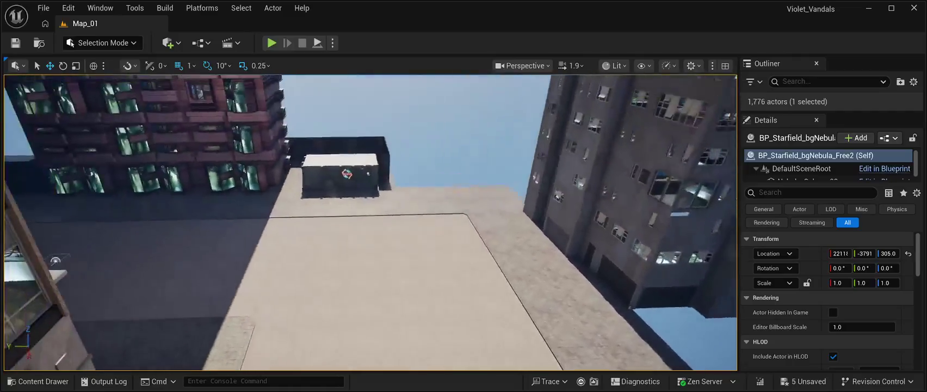
{"action": "key", "text": "e"}
{"action": "key", "text": "s"}
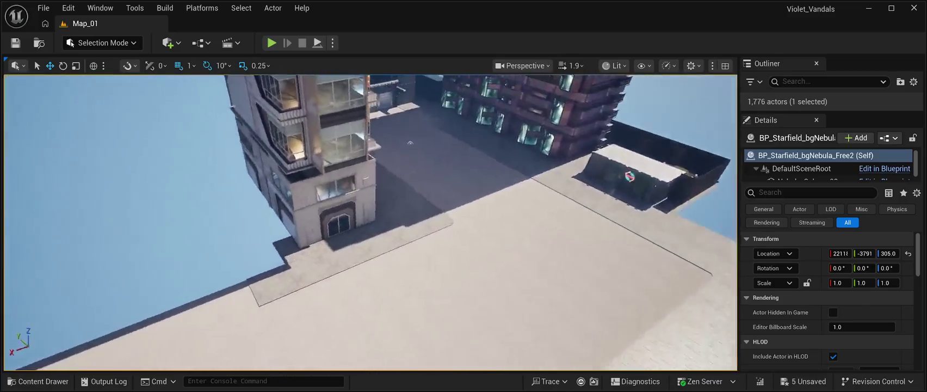
{"action": "key", "text": "w"}
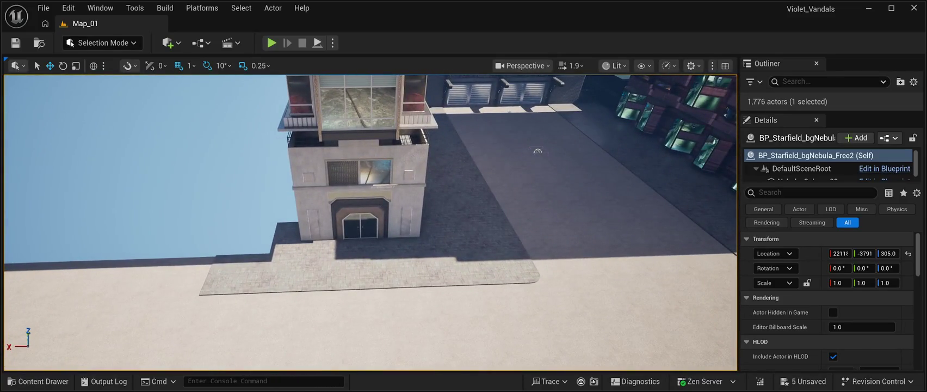
{"action": "left_click", "coordinate": [456, 267]}
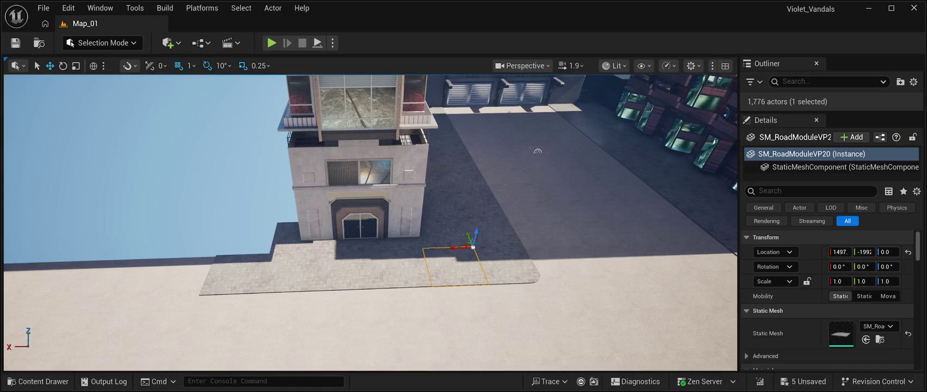
{"action": "left_click", "coordinate": [400, 266], "text": "ctrl"}
{"action": "left_click", "coordinate": [346, 269], "text": "ctrl"}
{"action": "left_click", "coordinate": [290, 271], "text": "ctrl"}
{"action": "left_click", "coordinate": [231, 275], "text": "ctrl"}
{"action": "key", "text": "ctrl+d"}
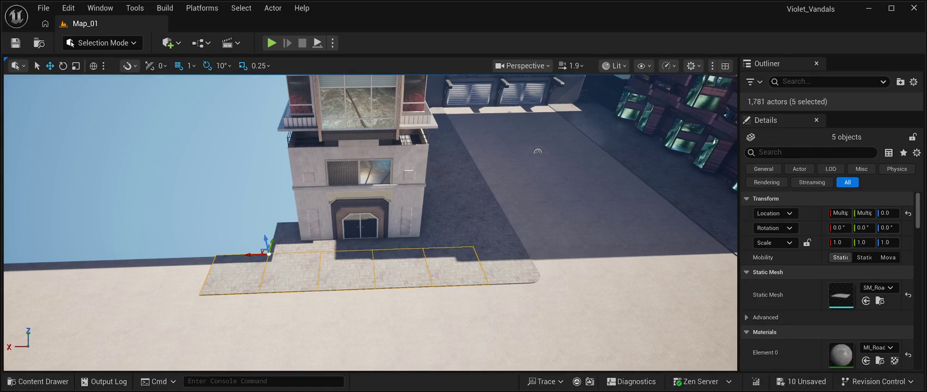
{"action": "left_click_drag", "start_coordinate": [452, 232], "coordinate": [191, 232]}
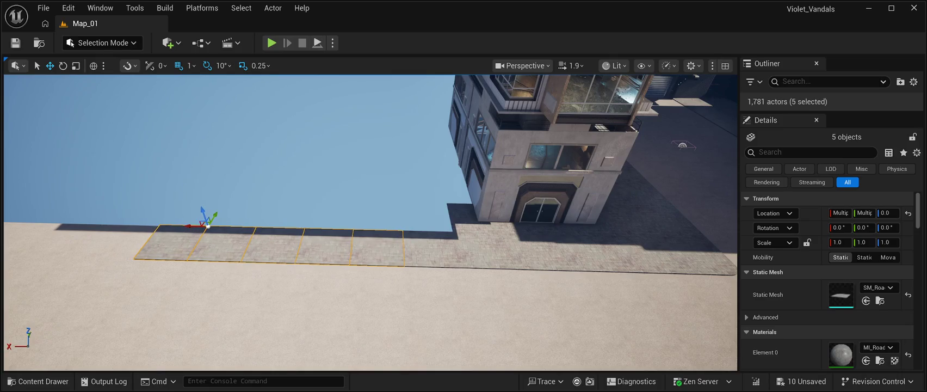
{"action": "scroll", "coordinate": [192, 231], "scroll_direction": "up", "scroll_amount": 5}
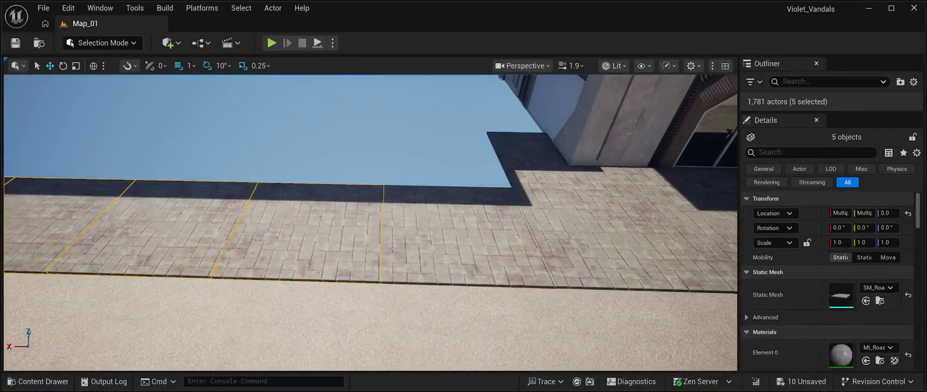
{"action": "left_click", "coordinate": [272, 126]}
- Select ten tiles near the building corner and drag copies of them further left
{"action": "mouse_move", "coordinate": [370, 223]}
{"action": "left_mouse_down"}
{"action": "mouse_move", "coordinate": [359, 239]}
{"action": "mouse_move", "coordinate": [359, 207]}
{"action": "mouse_move", "coordinate": [364, 233]}
{"action": "mouse_move", "coordinate": [396, 222]}
{"action": "left_mouse_up"}
{"action": "left_click", "coordinate": [499, 199]}
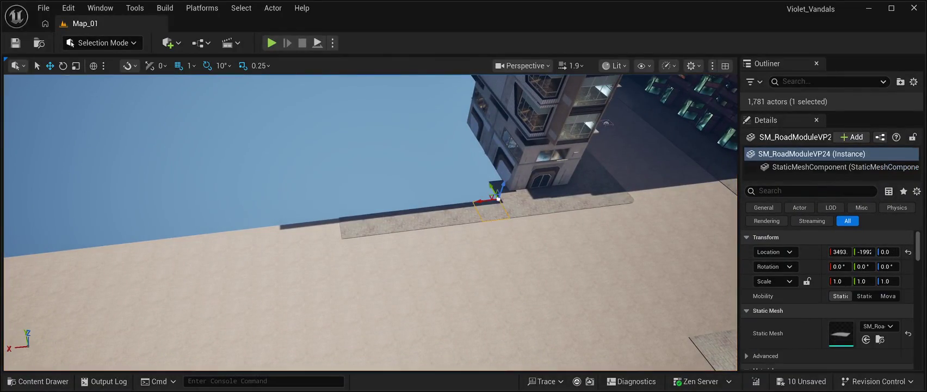
{"action": "left_click", "coordinate": [597, 187]}
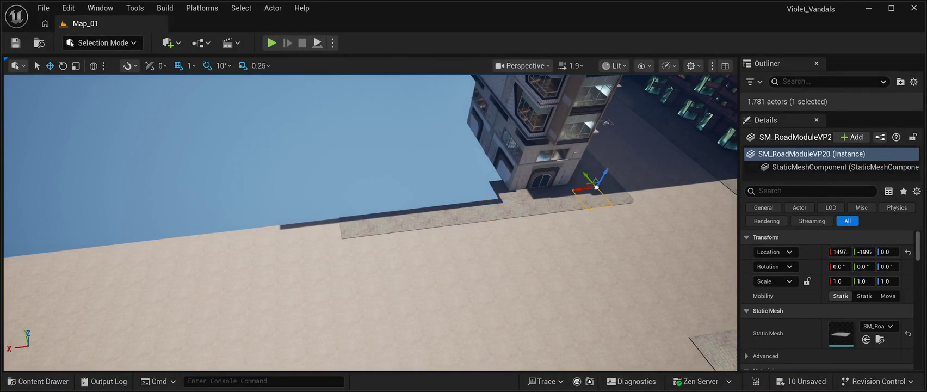
{"action": "left_click", "coordinate": [568, 199], "text": "ctrl"}
{"action": "left_click", "coordinate": [546, 203], "text": "ctrl"}
{"action": "left_click", "coordinate": [514, 203], "text": "ctrl"}
{"action": "left_click", "coordinate": [490, 207], "text": "ctrl"}
{"action": "left_click", "coordinate": [462, 211], "text": "ctrl"}
{"action": "left_click", "coordinate": [435, 216], "text": "ctrl"}
{"action": "left_click", "coordinate": [409, 218], "text": "ctrl"}
{"action": "left_click", "coordinate": [382, 221], "text": "ctrl"}
{"action": "left_click", "coordinate": [355, 225], "text": "ctrl"}
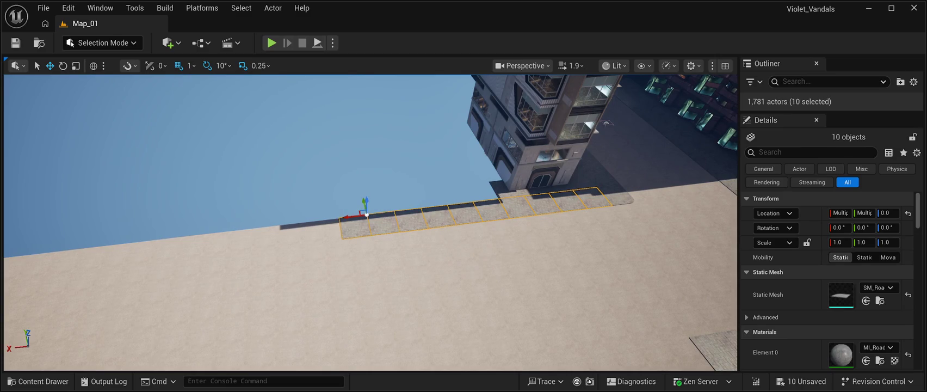
{"action": "mouse_move", "coordinate": [351, 216]}
{"action": "left_mouse_down"}
{"action": "mouse_move", "coordinate": [273, 210]}
{"action": "mouse_move", "coordinate": [51, 251]}
{"action": "left_mouse_up"}
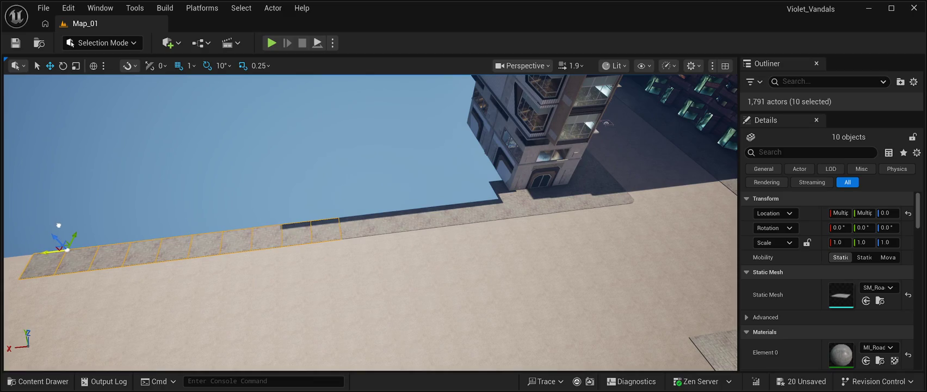
- Fly along the new pavement to inspect the ten added tiles, then deselect them
{"action": "left_click_drag", "start_coordinate": [59, 225], "coordinate": [69, 215]}
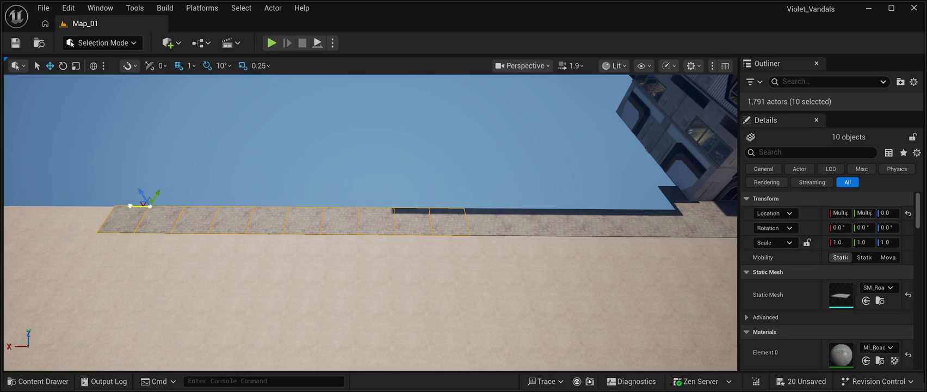
{"action": "left_click_drag", "start_coordinate": [136, 218], "coordinate": [139, 211]}
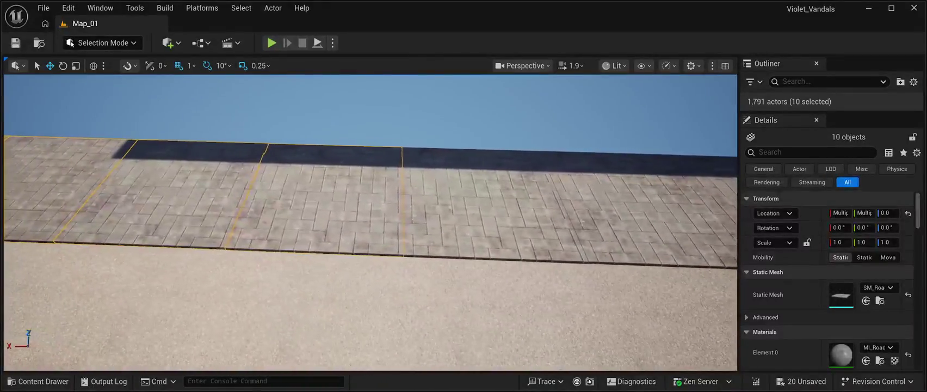
{"action": "left_click", "coordinate": [370, 109]}
{"action": "key", "text": "f"}
{"action": "mouse_move", "coordinate": [370, 217]}
{"action": "left_mouse_down"}
{"action": "mouse_move", "coordinate": [370, 196]}
{"action": "mouse_move", "coordinate": [375, 234]}
{"action": "mouse_move", "coordinate": [446, 196]}
{"action": "mouse_move", "coordinate": [468, 230]}
{"action": "left_mouse_up"}
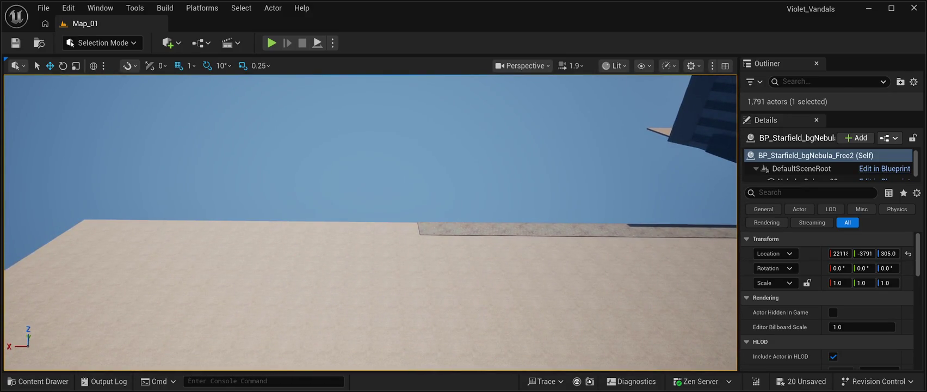
{"action": "left_click", "coordinate": [572, 229]}
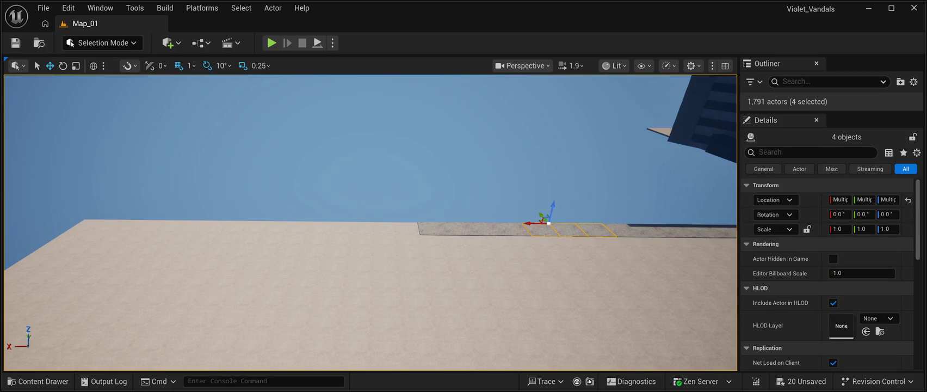
{"action": "left_click", "coordinate": [514, 229], "text": "ctrl"}
{"action": "left_click", "coordinate": [487, 230], "text": "ctrl"}
{"action": "left_click", "coordinate": [460, 230], "text": "ctrl"}
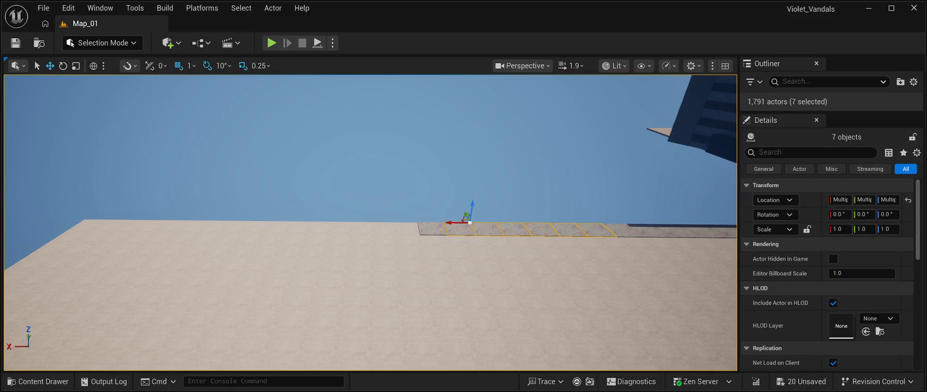
{"action": "left_click", "coordinate": [432, 229], "text": "ctrl"}
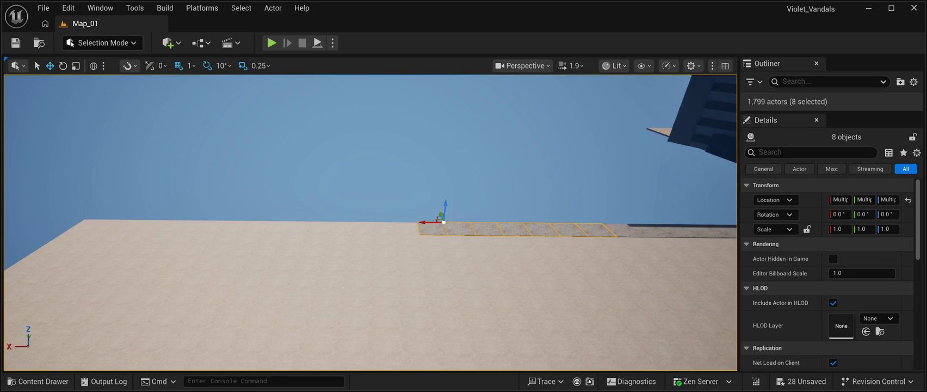
{"action": "mouse_move", "coordinate": [427, 223]}
{"action": "left_mouse_down"}
{"action": "mouse_move", "coordinate": [269, 229]}
{"action": "mouse_move", "coordinate": [231, 244]}
{"action": "mouse_move", "coordinate": [244, 244]}
{"action": "left_mouse_up"}
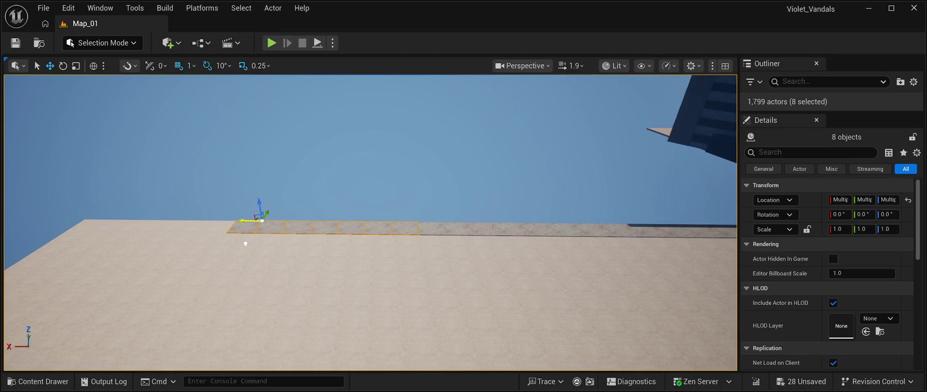
{"action": "scroll", "coordinate": [244, 243], "scroll_direction": "up", "scroll_amount": 5}
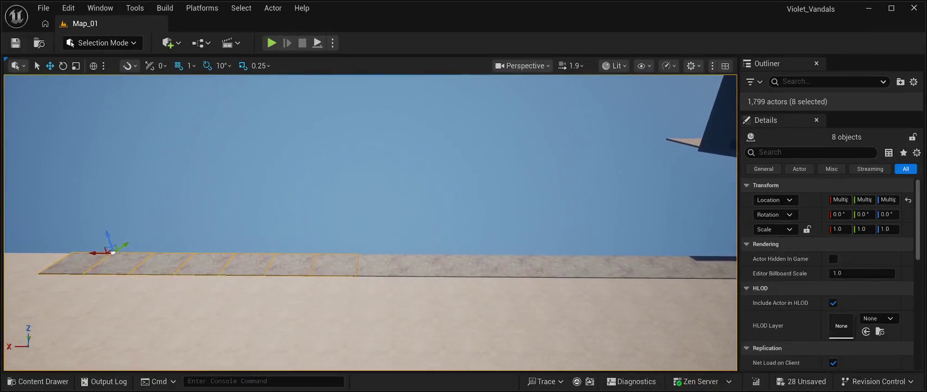
{"action": "left_click", "coordinate": [245, 243]}
{"action": "scroll", "coordinate": [245, 243], "scroll_direction": "up", "scroll_amount": 5}
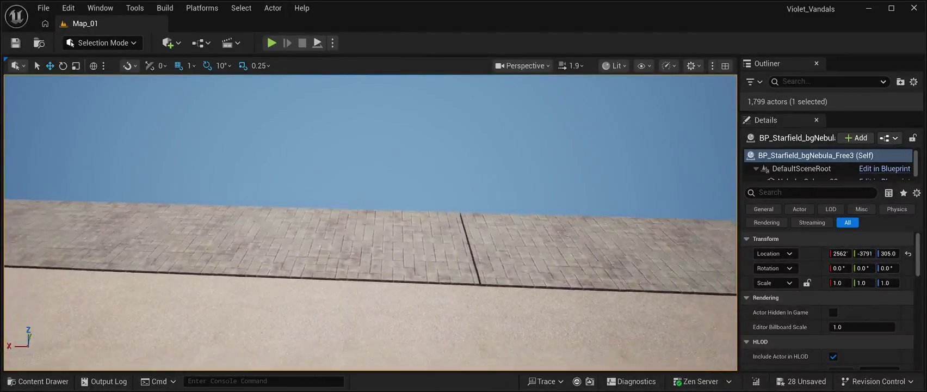
{"action": "scroll", "coordinate": [392, 228], "scroll_direction": "down", "scroll_amount": 5}
{"action": "left_click", "coordinate": [392, 228]}
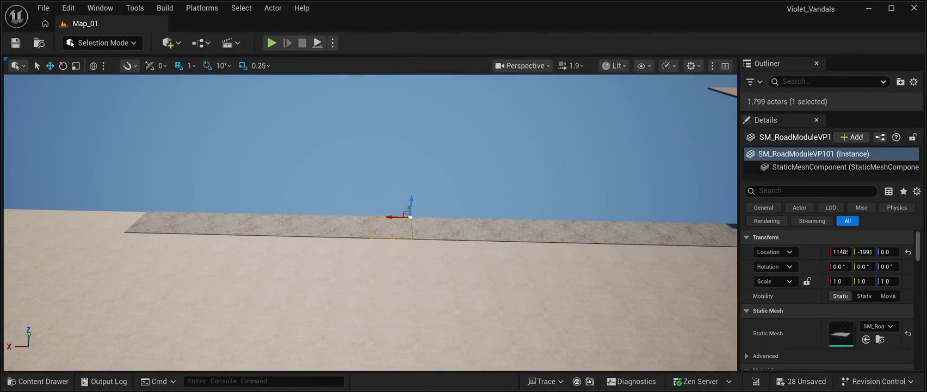
{"action": "left_click", "coordinate": [351, 227], "text": "ctrl"}
{"action": "left_click", "coordinate": [310, 226], "text": "ctrl"}
{"action": "left_click", "coordinate": [272, 226], "text": "ctrl"}
{"action": "left_click", "coordinate": [234, 226], "text": "ctrl"}
{"action": "left_click", "coordinate": [193, 225], "text": "ctrl"}
{"action": "left_click", "coordinate": [152, 224], "text": "ctrl"}
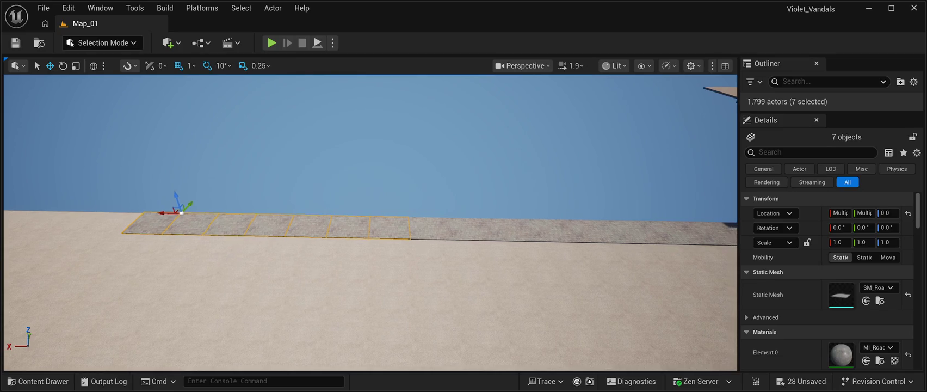
{"action": "left_click", "coordinate": [174, 164]}
{"action": "scroll", "coordinate": [370, 217], "scroll_direction": "up", "scroll_amount": 5}
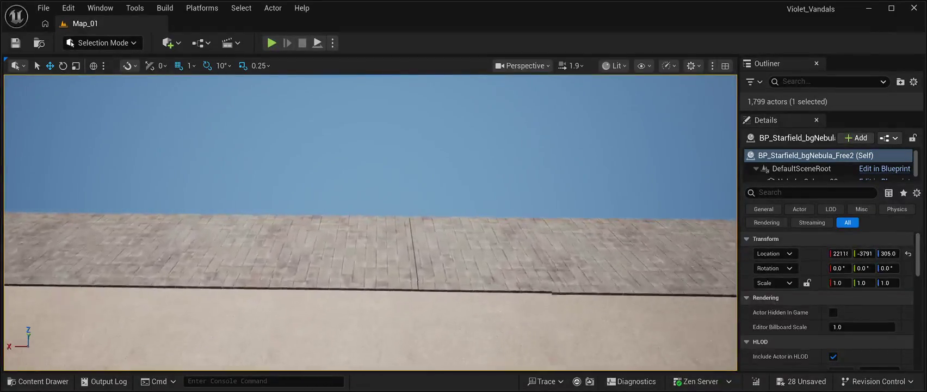
{"action": "left_click", "coordinate": [413, 255]}
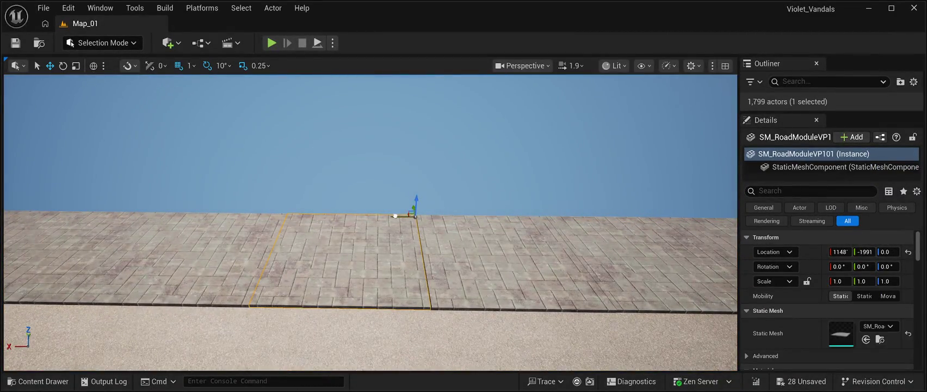
{"action": "left_click", "coordinate": [370, 142]}
{"action": "left_click", "coordinate": [403, 229]}
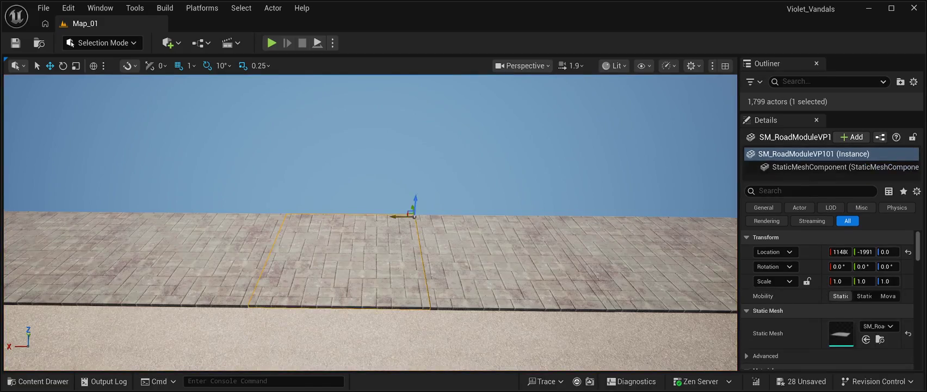
{"action": "left_click", "coordinate": [394, 211]}
{"action": "scroll", "coordinate": [370, 217], "scroll_direction": "down", "scroll_amount": 3}
{"action": "left_click", "coordinate": [305, 242]}
{"action": "left_click", "coordinate": [381, 163]}
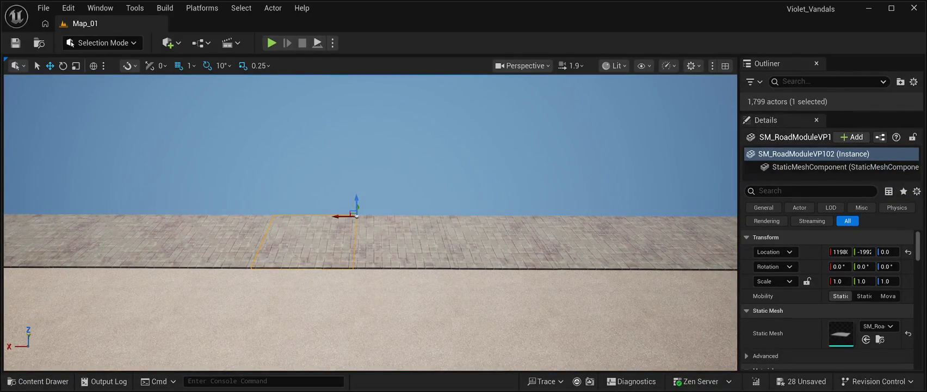
{"action": "scroll", "coordinate": [370, 218], "scroll_direction": "up", "scroll_amount": 3}
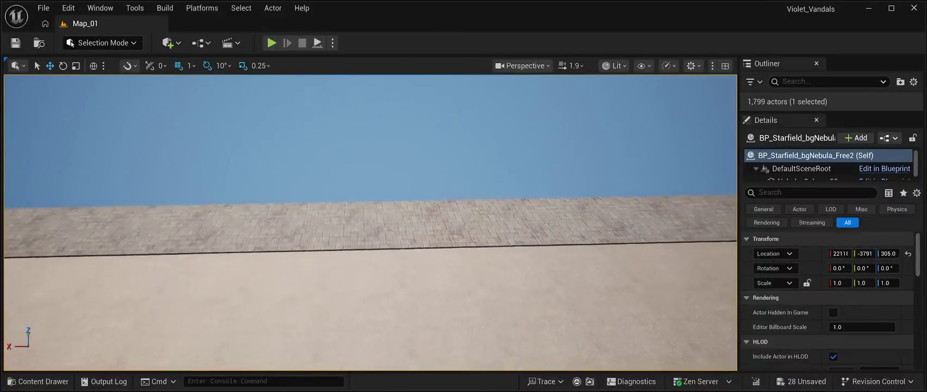
{"action": "scroll", "coordinate": [369, 218], "scroll_direction": "down", "scroll_amount": 2}
{"action": "scroll", "coordinate": [370, 228], "scroll_direction": "down", "scroll_amount": 2}
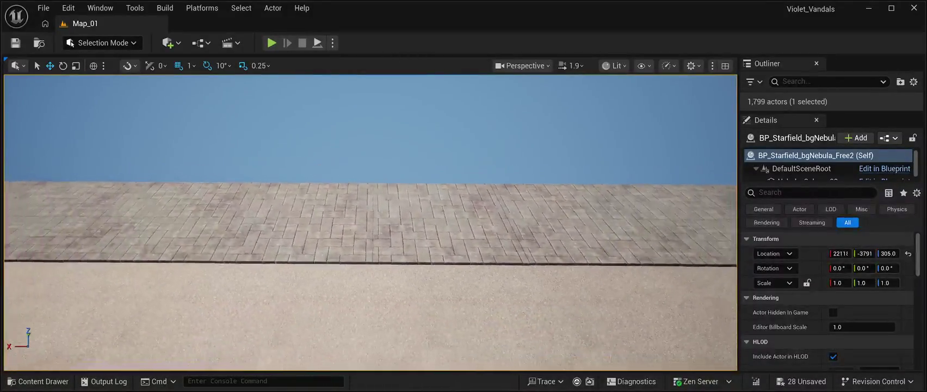
{"action": "left_click", "coordinate": [304, 223]}
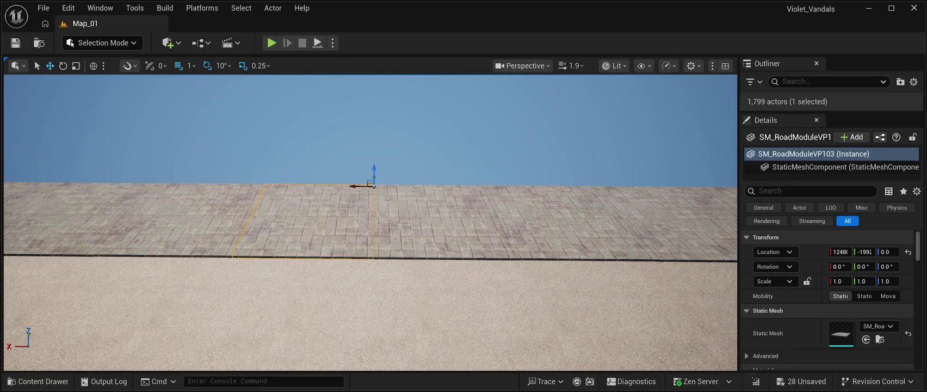
{"action": "left_click", "coordinate": [380, 136]}
{"action": "key", "text": "f"}
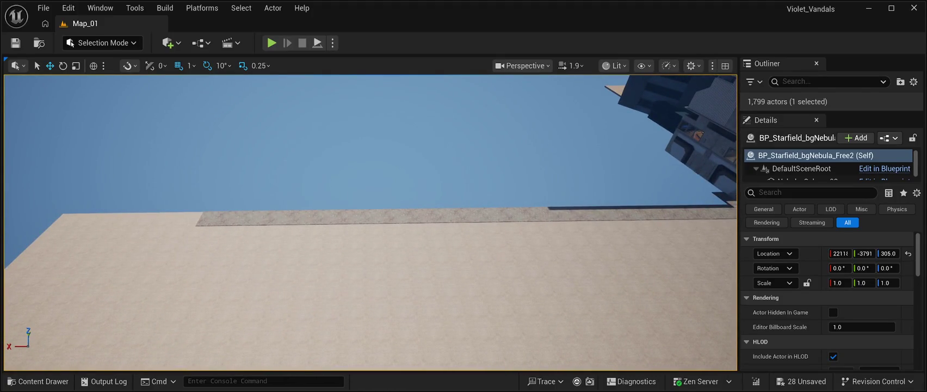
- Duplicate the six end road tiles with Ctrl+D and drag the copies along X to lengthen the strip
{"action": "left_click", "coordinate": [330, 217]}
{"action": "left_click", "coordinate": [305, 216], "text": "ctrl"}
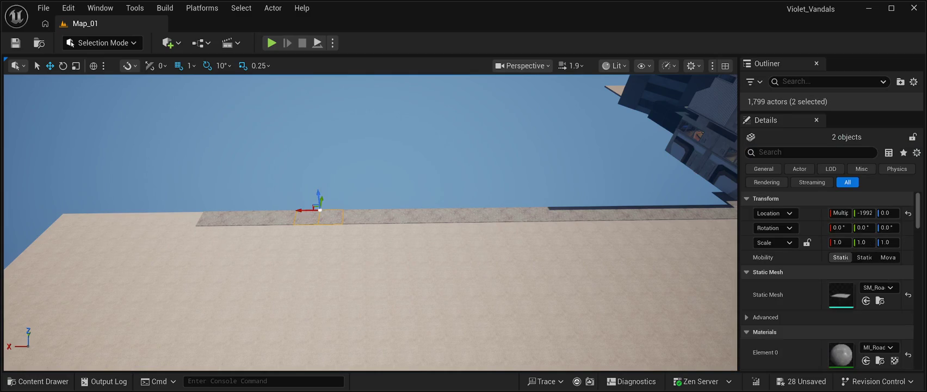
{"action": "left_click", "coordinate": [282, 217], "text": "ctrl"}
{"action": "left_click", "coordinate": [258, 217], "text": "ctrl"}
{"action": "left_click", "coordinate": [235, 216], "text": "ctrl"}
{"action": "left_click", "coordinate": [211, 218], "text": "ctrl"}
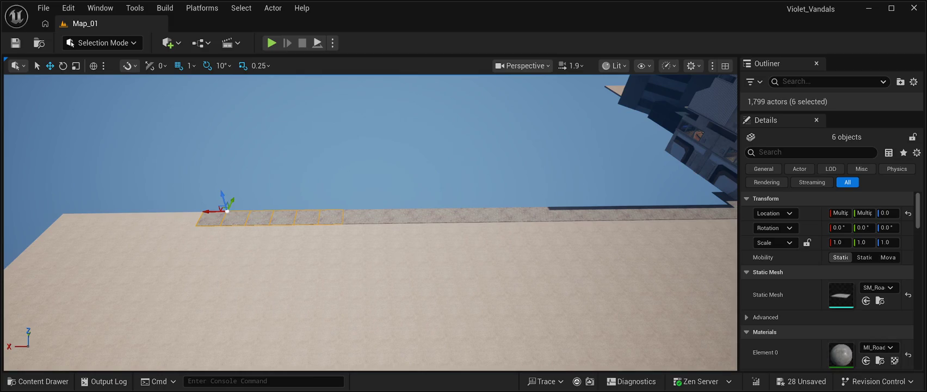
{"action": "key", "text": "ctrl+d"}
{"action": "mouse_move", "coordinate": [205, 211]}
{"action": "left_mouse_down"}
{"action": "mouse_move", "coordinate": [54, 205]}
{"action": "mouse_move", "coordinate": [87, 217]}
{"action": "mouse_move", "coordinate": [93, 176]}
{"action": "mouse_move", "coordinate": [69, 181]}
{"action": "mouse_move", "coordinate": [77, 181]}
{"action": "left_mouse_up"}
{"action": "left_click", "coordinate": [78, 163]}
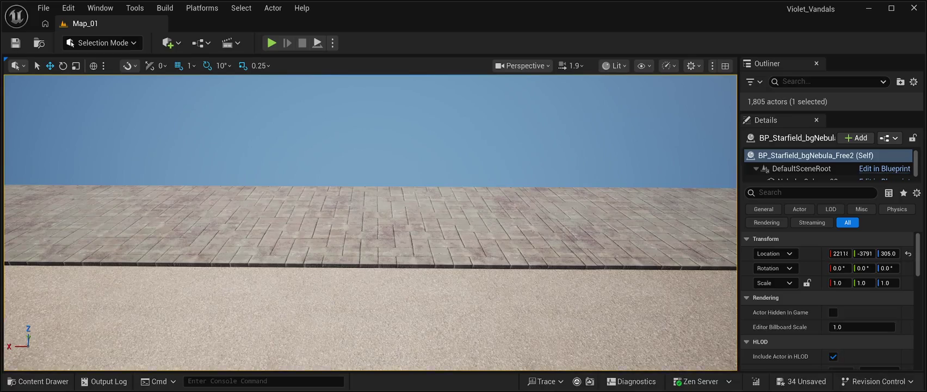
{"action": "left_click_drag", "start_coordinate": [78, 163], "coordinate": [24, 153]}
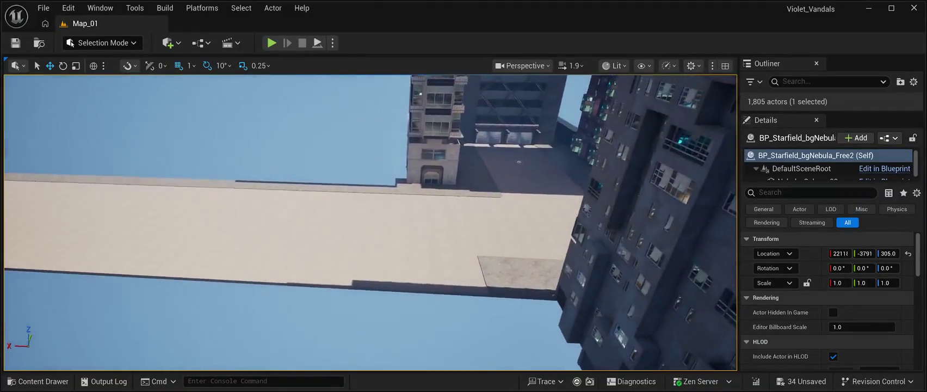
- Select all 32 road tiles of the paving strip along the building edge
{"action": "left_click", "coordinate": [485, 185]}
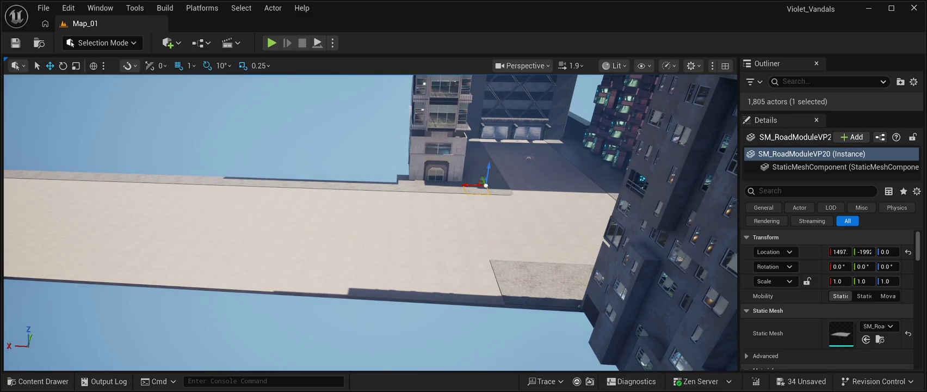
{"action": "left_click", "coordinate": [463, 185]}
{"action": "left_click", "coordinate": [441, 184], "text": "ctrl"}
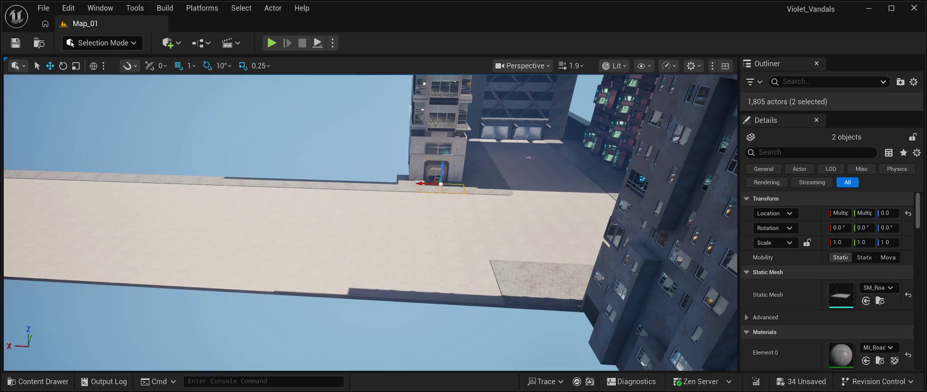
{"action": "left_click", "coordinate": [419, 183], "text": "ctrl"}
{"action": "left_click", "coordinate": [395, 183], "text": "ctrl"}
{"action": "left_click", "coordinate": [374, 183], "text": "ctrl"}
{"action": "left_click", "coordinate": [351, 184], "text": "ctrl"}
{"action": "left_click", "coordinate": [330, 183], "text": "ctrl"}
{"action": "left_click", "coordinate": [307, 183], "text": "ctrl"}
{"action": "left_click", "coordinate": [287, 183], "text": "ctrl"}
{"action": "left_click", "coordinate": [266, 184], "text": "ctrl"}
{"action": "left_click", "coordinate": [246, 181], "text": "ctrl"}
{"action": "left_click", "coordinate": [226, 181], "text": "ctrl"}
{"action": "left_click", "coordinate": [204, 181], "text": "ctrl"}
{"action": "left_click_drag", "start_coordinate": [204, 182], "coordinate": [141, 188]}
{"action": "left_click", "coordinate": [333, 201], "text": "ctrl"}
{"action": "left_click", "coordinate": [320, 200], "text": "ctrl"}
{"action": "left_click", "coordinate": [307, 196], "text": "ctrl"}
{"action": "left_click", "coordinate": [294, 194], "text": "ctrl"}
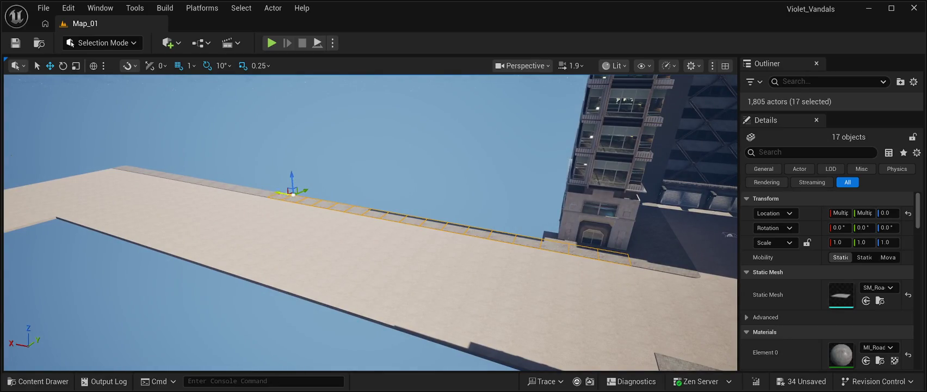
{"action": "left_click", "coordinate": [266, 190], "text": "ctrl"}
{"action": "left_click", "coordinate": [279, 191], "text": "ctrl"}
{"action": "left_click", "coordinate": [252, 188], "text": "ctrl"}
{"action": "left_click", "coordinate": [239, 186], "text": "ctrl"}
{"action": "left_click", "coordinate": [230, 182], "text": "ctrl"}
{"action": "left_click", "coordinate": [219, 181], "text": "ctrl"}
{"action": "left_click", "coordinate": [208, 179], "text": "ctrl"}
{"action": "left_click", "coordinate": [197, 177], "text": "ctrl"}
{"action": "left_click", "coordinate": [188, 176], "text": "ctrl"}
{"action": "left_click", "coordinate": [168, 173], "text": "ctrl"}
{"action": "left_click", "coordinate": [178, 174], "text": "ctrl"}
{"action": "left_click", "coordinate": [159, 171], "text": "ctrl"}
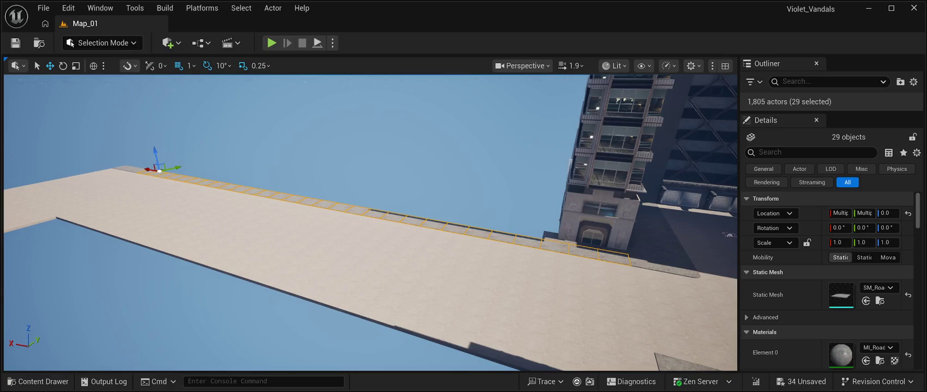
{"action": "left_click", "coordinate": [141, 168], "text": "ctrl"}
{"action": "left_click", "coordinate": [133, 165], "text": "ctrl"}
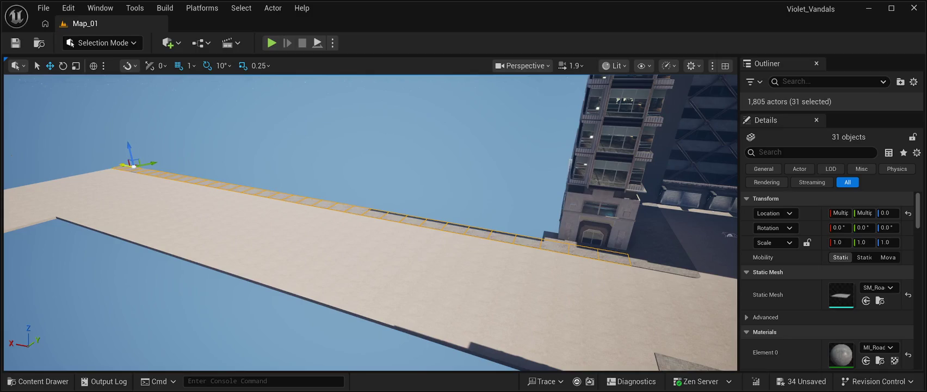
{"action": "left_click", "coordinate": [150, 169], "text": "ctrl"}
- Duplicate the 32 tiles with Ctrl+D, offset the copies along Y, then Alt-drag another copy alongside
{"action": "key", "text": "ctrl+d"}
{"action": "left_click_drag", "start_coordinate": [163, 167], "coordinate": [155, 180]}
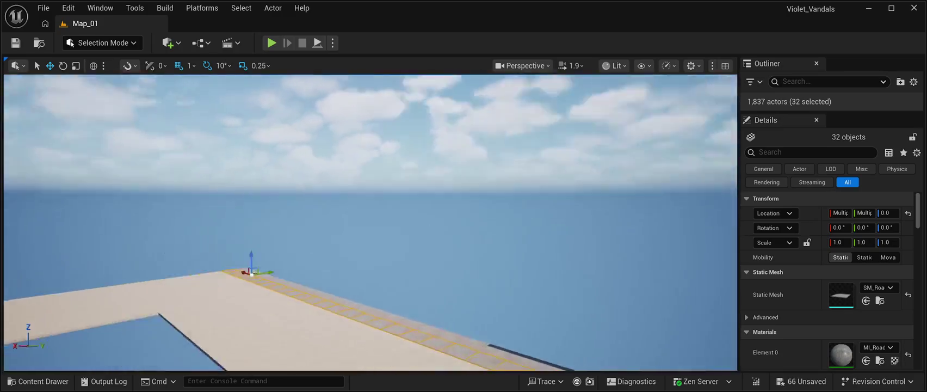
{"action": "mouse_move", "coordinate": [370, 222]}
{"action": "left_mouse_down"}
{"action": "mouse_move", "coordinate": [391, 267]}
{"action": "mouse_move", "coordinate": [391, 251]}
{"action": "left_mouse_up"}
{"action": "left_click_drag", "start_coordinate": [352, 198], "coordinate": [348, 199]}
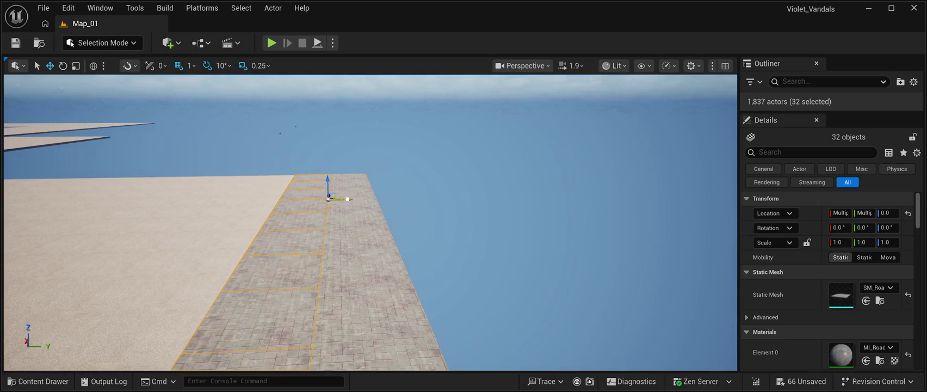
{"action": "left_click_drag", "start_coordinate": [347, 199], "coordinate": [308, 209]}
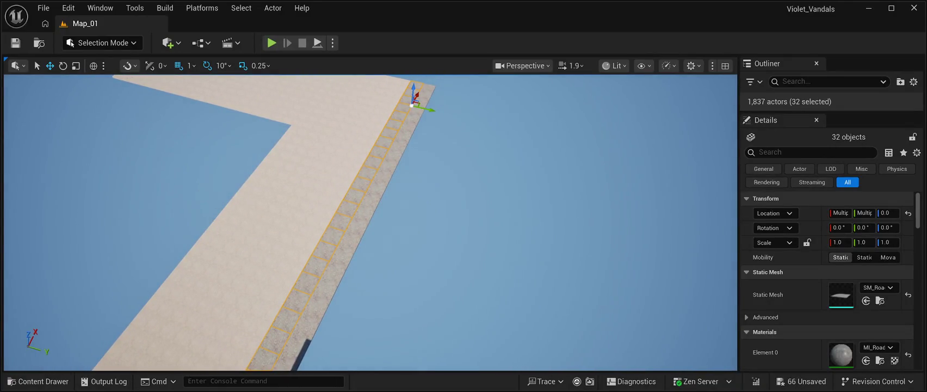
{"action": "mouse_move", "coordinate": [424, 107]}
{"action": "left_mouse_down"}
{"action": "mouse_move", "coordinate": [378, 106]}
{"action": "mouse_move", "coordinate": [373, 92]}
{"action": "mouse_move", "coordinate": [348, 112]}
{"action": "mouse_move", "coordinate": [392, 179]}
{"action": "mouse_move", "coordinate": [396, 106]}
{"action": "mouse_move", "coordinate": [397, 158]}
{"action": "mouse_move", "coordinate": [408, 161]}
{"action": "mouse_move", "coordinate": [430, 139]}
{"action": "mouse_move", "coordinate": [302, 153]}
{"action": "left_mouse_up"}
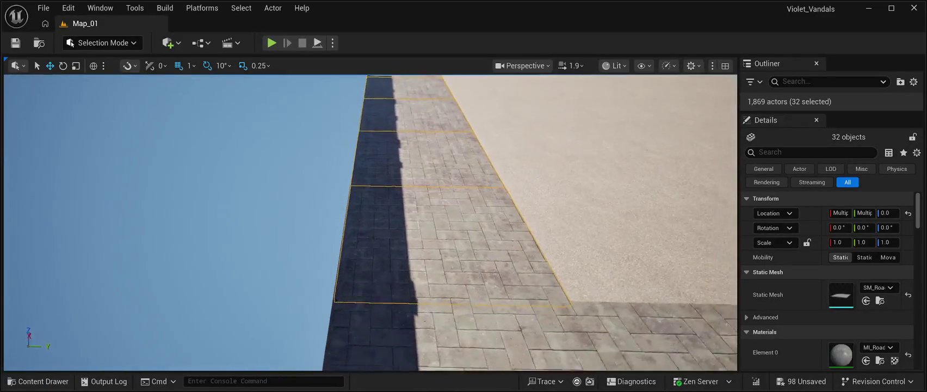
{"action": "scroll", "coordinate": [370, 218], "scroll_direction": "down", "scroll_amount": 5}
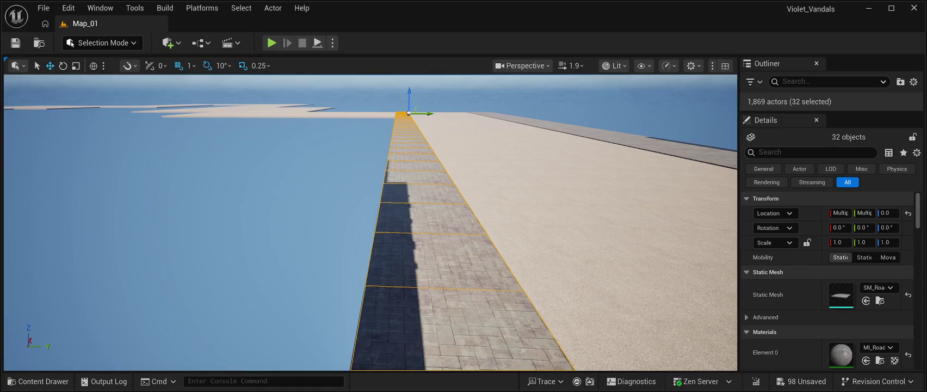
{"action": "mouse_move", "coordinate": [370, 217]}
{"action": "left_mouse_down"}
{"action": "mouse_move", "coordinate": [345, 223]}
{"action": "mouse_move", "coordinate": [359, 206]}
{"action": "left_mouse_up"}
{"action": "scroll", "coordinate": [370, 218], "scroll_direction": "up", "scroll_amount": 5}
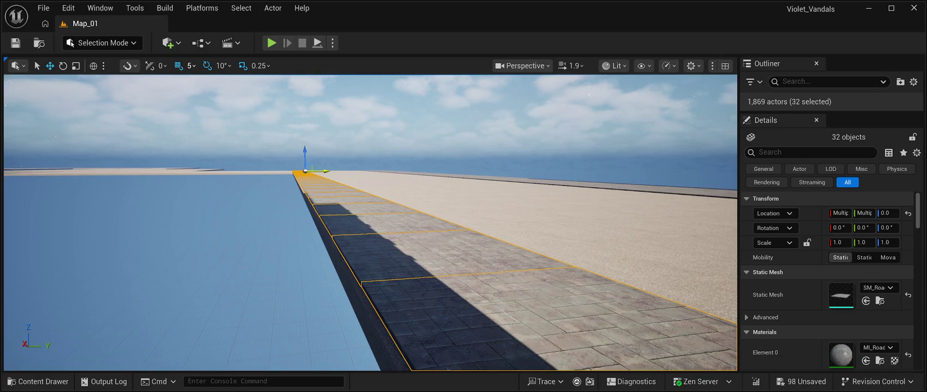
{"action": "left_click", "coordinate": [435, 119]}
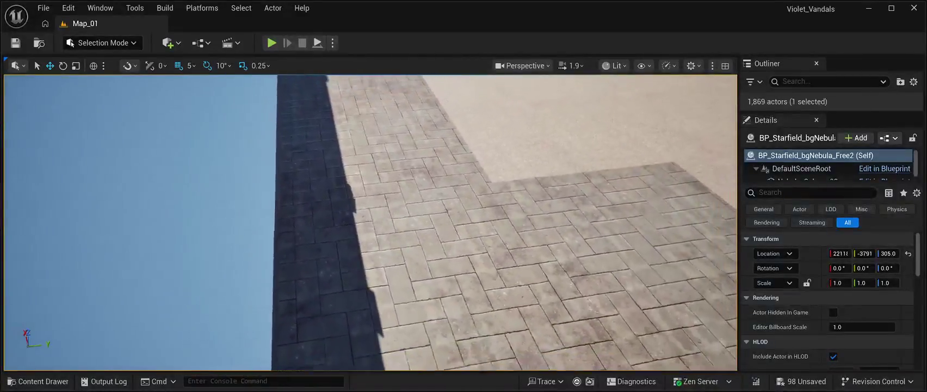
{"action": "mouse_move", "coordinate": [370, 217]}
{"action": "left_mouse_down"}
{"action": "mouse_move", "coordinate": [354, 283]}
{"action": "mouse_move", "coordinate": [334, 210]}
{"action": "mouse_move", "coordinate": [670, 214]}
{"action": "mouse_move", "coordinate": [370, 213]}
{"action": "left_mouse_up"}
- Nudge a corner paving tile, then three neighbouring tiles, sideways to close the gap
{"action": "left_click", "coordinate": [327, 195]}
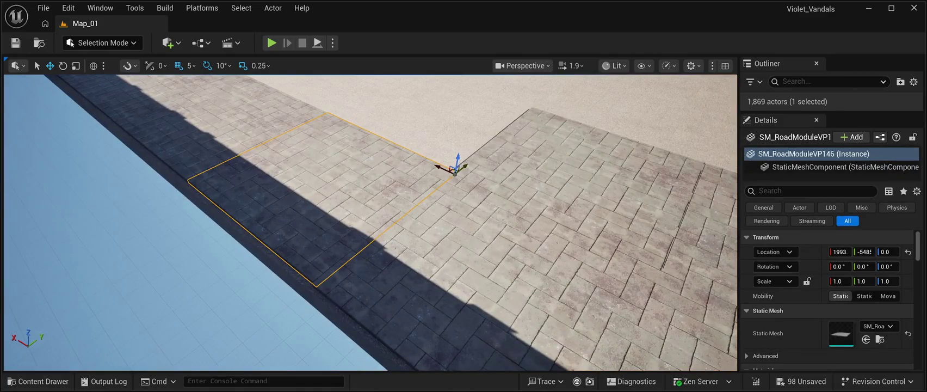
{"action": "left_click_drag", "start_coordinate": [465, 165], "coordinate": [394, 167]}
{"action": "left_click", "coordinate": [497, 233]}
{"action": "left_click", "coordinate": [462, 169], "text": "ctrl"}
{"action": "left_click", "coordinate": [444, 135], "text": "ctrl"}
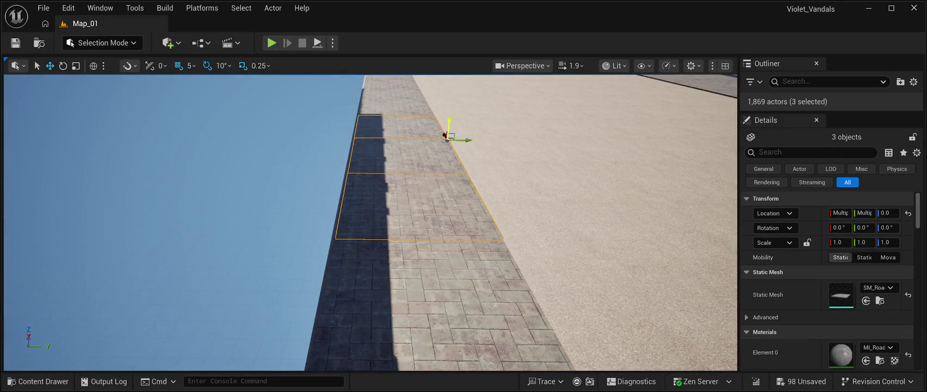
{"action": "left_click_drag", "start_coordinate": [443, 135], "coordinate": [625, 142]}
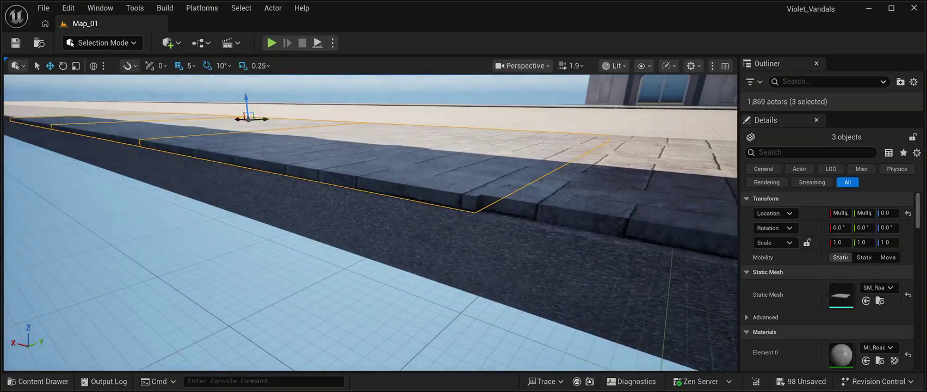
{"action": "mouse_move", "coordinate": [266, 118]}
{"action": "left_mouse_down"}
{"action": "mouse_move", "coordinate": [450, 224]}
{"action": "mouse_move", "coordinate": [438, 222]}
{"action": "left_mouse_up"}
- Undo a stray selection and select four tiles in the pavement strip
{"action": "left_click", "coordinate": [412, 165]}
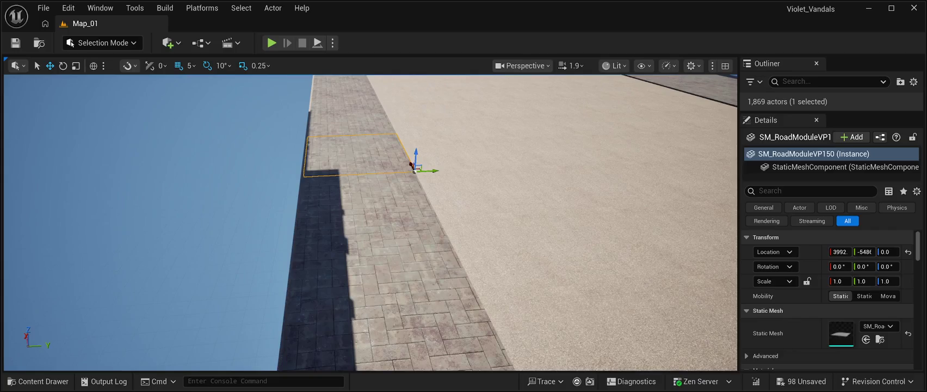
{"action": "key", "text": "ctrl+z"}
{"action": "key", "text": "ctrl+z"}
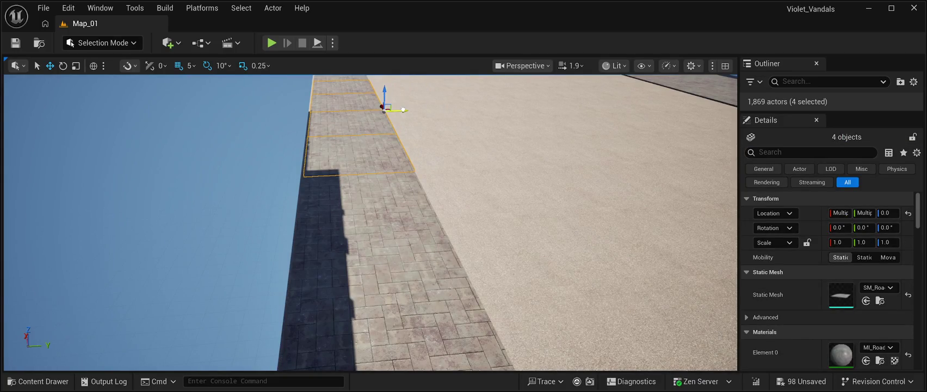
{"action": "mouse_move", "coordinate": [370, 218]}
{"action": "left_mouse_down"}
{"action": "mouse_move", "coordinate": [283, 218]}
{"action": "mouse_move", "coordinate": [280, 190]}
{"action": "mouse_move", "coordinate": [294, 163]}
{"action": "mouse_move", "coordinate": [281, 199]}
{"action": "left_mouse_up"}
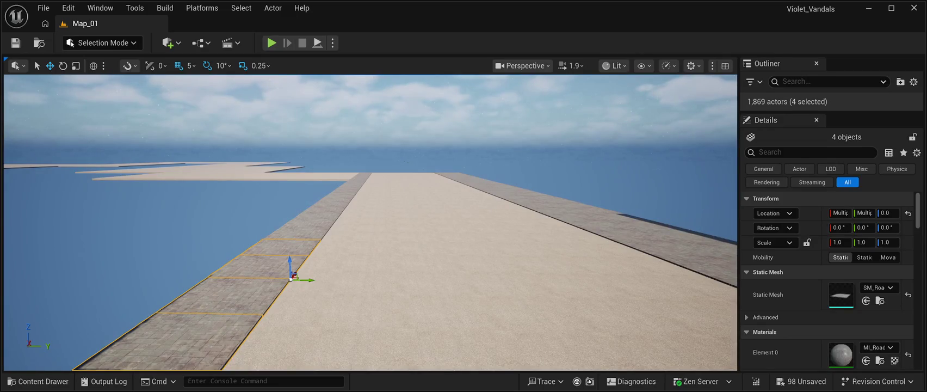
{"action": "mouse_move", "coordinate": [282, 198]}
{"action": "left_mouse_down"}
{"action": "mouse_move", "coordinate": [282, 174]}
{"action": "mouse_move", "coordinate": [287, 226]}
{"action": "left_mouse_up"}
{"action": "left_click", "coordinate": [422, 272]}
{"action": "left_click", "coordinate": [415, 217], "text": "ctrl"}
{"action": "left_click", "coordinate": [399, 175], "text": "ctrl"}
{"action": "left_click", "coordinate": [394, 147], "text": "ctrl"}
- Select four sidewalk tiles from a view centred on the sidewalk
{"action": "mouse_move", "coordinate": [370, 217]}
{"action": "left_mouse_down"}
{"action": "mouse_move", "coordinate": [310, 217]}
{"action": "mouse_move", "coordinate": [310, 239]}
{"action": "left_mouse_up"}
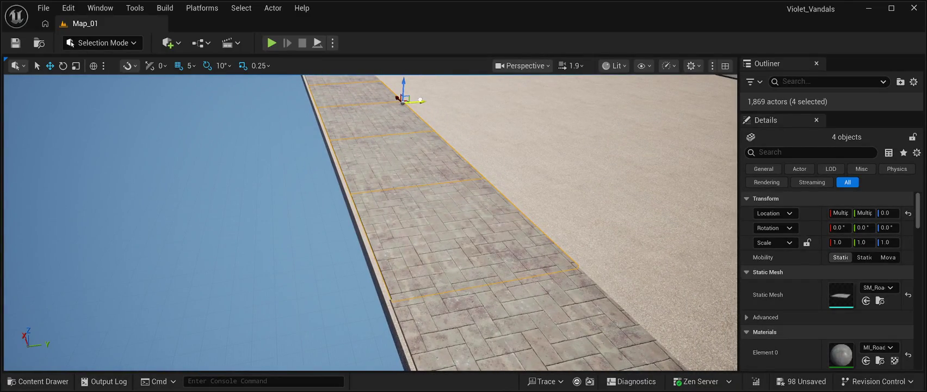
{"action": "mouse_move", "coordinate": [310, 239]}
{"action": "left_mouse_down"}
{"action": "mouse_move", "coordinate": [310, 185]}
{"action": "mouse_move", "coordinate": [310, 244]}
{"action": "mouse_move", "coordinate": [288, 179]}
{"action": "mouse_move", "coordinate": [281, 212]}
{"action": "left_mouse_up"}
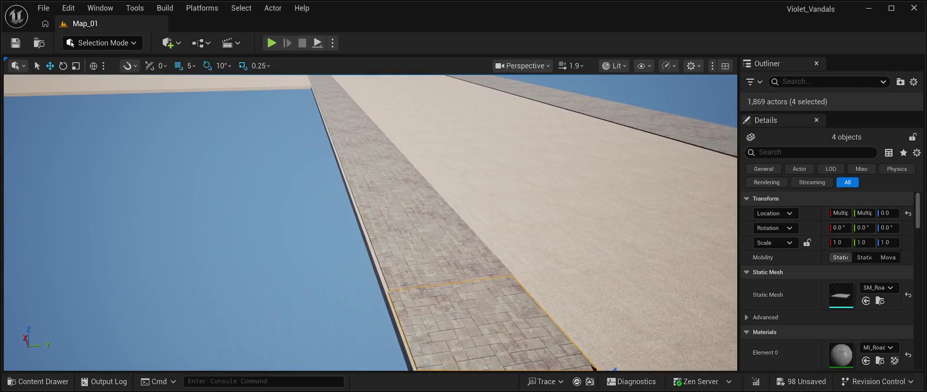
{"action": "left_click", "coordinate": [503, 267]}
{"action": "left_click", "coordinate": [460, 209], "text": "ctrl"}
{"action": "left_click", "coordinate": [425, 178], "text": "ctrl"}
{"action": "left_click", "coordinate": [405, 155], "text": "ctrl"}
- Select five sidewalk tiles running to the far end of the strip
{"action": "mouse_move", "coordinate": [406, 157]}
{"action": "left_mouse_down"}
{"action": "mouse_move", "coordinate": [460, 351]}
{"action": "mouse_move", "coordinate": [482, 284]}
{"action": "left_mouse_up"}
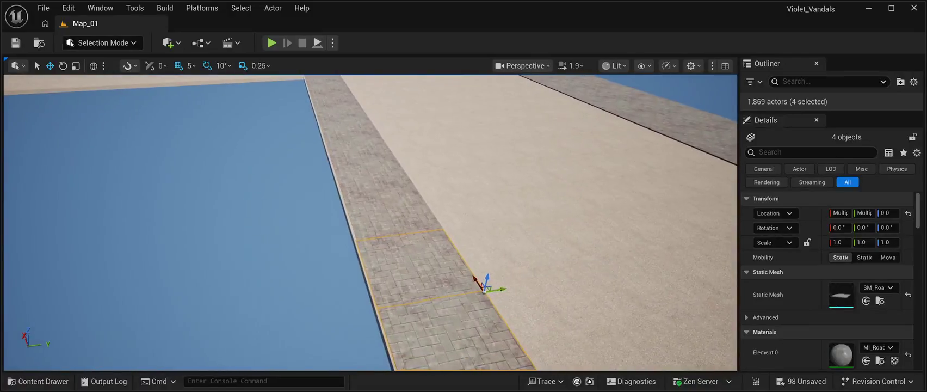
{"action": "left_click", "coordinate": [440, 219]}
{"action": "left_click", "coordinate": [416, 185], "text": "ctrl"}
{"action": "left_click", "coordinate": [395, 156], "text": "ctrl"}
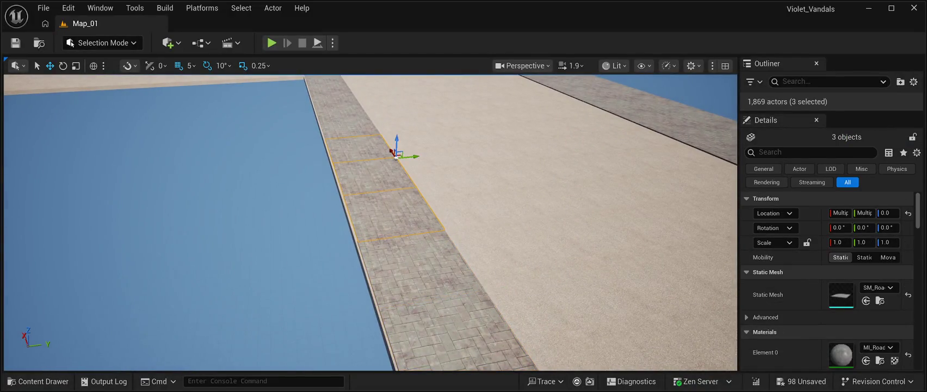
{"action": "left_click", "coordinate": [372, 127], "text": "ctrl"}
{"action": "left_click", "coordinate": [359, 111], "text": "ctrl"}
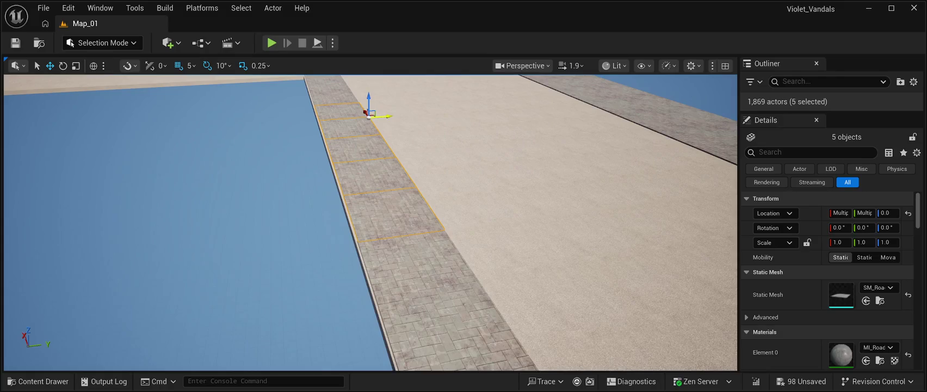
- Select three sidewalk tiles and nudge them slightly sideways along Y
{"action": "mouse_move", "coordinate": [369, 218]}
{"action": "left_mouse_down"}
{"action": "mouse_move", "coordinate": [375, 190]}
{"action": "mouse_move", "coordinate": [376, 228]}
{"action": "mouse_move", "coordinate": [375, 218]}
{"action": "left_mouse_up"}
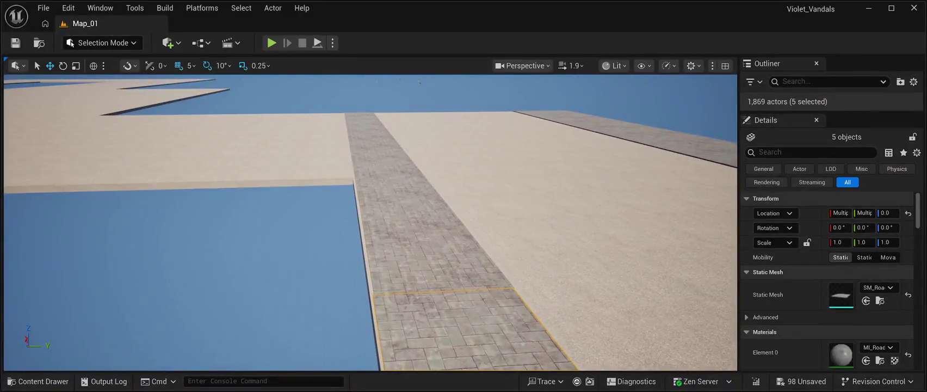
{"action": "left_click", "coordinate": [509, 281]}
{"action": "left_click", "coordinate": [471, 220], "text": "ctrl"}
{"action": "left_click", "coordinate": [439, 193], "text": "ctrl"}
{"action": "mouse_move", "coordinate": [461, 198]}
{"action": "left_mouse_down"}
{"action": "mouse_move", "coordinate": [461, 136]}
{"action": "mouse_move", "coordinate": [461, 198]}
{"action": "left_mouse_up"}
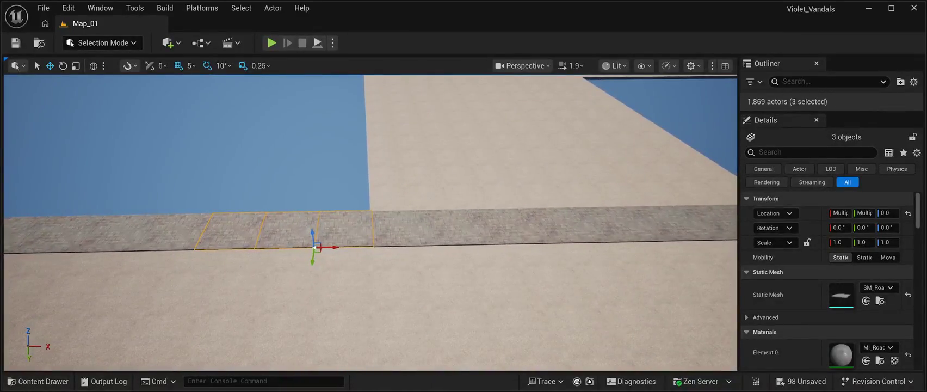
- Nudge one pavement tile slightly along Y
{"action": "left_click", "coordinate": [374, 244]}
{"action": "left_click_drag", "start_coordinate": [373, 246], "coordinate": [245, 246]}
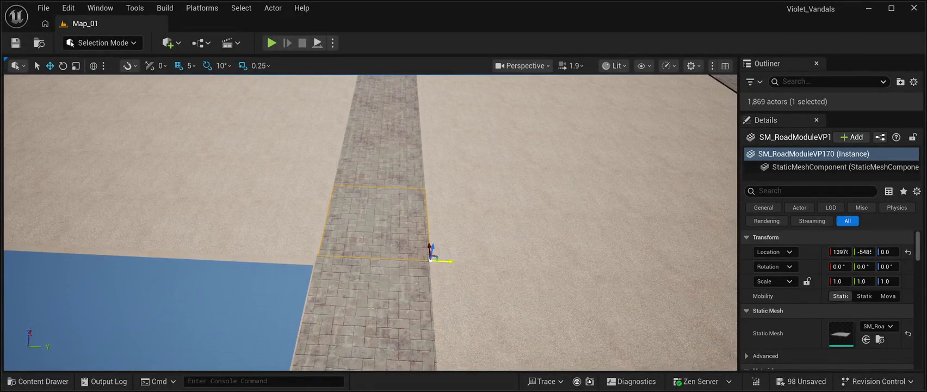
{"action": "left_click_drag", "start_coordinate": [449, 261], "coordinate": [448, 260]}
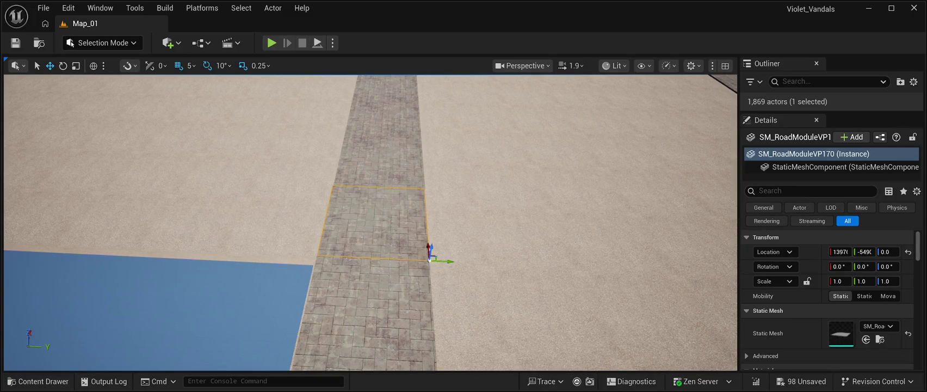
{"action": "mouse_move", "coordinate": [370, 223]}
{"action": "left_mouse_down"}
{"action": "mouse_move", "coordinate": [370, 179]}
{"action": "mouse_move", "coordinate": [370, 218]}
{"action": "mouse_move", "coordinate": [370, 199]}
{"action": "mouse_move", "coordinate": [370, 209]}
{"action": "mouse_move", "coordinate": [337, 210]}
{"action": "mouse_move", "coordinate": [376, 215]}
{"action": "mouse_move", "coordinate": [413, 201]}
{"action": "mouse_move", "coordinate": [414, 185]}
{"action": "mouse_move", "coordinate": [414, 235]}
{"action": "left_mouse_up"}
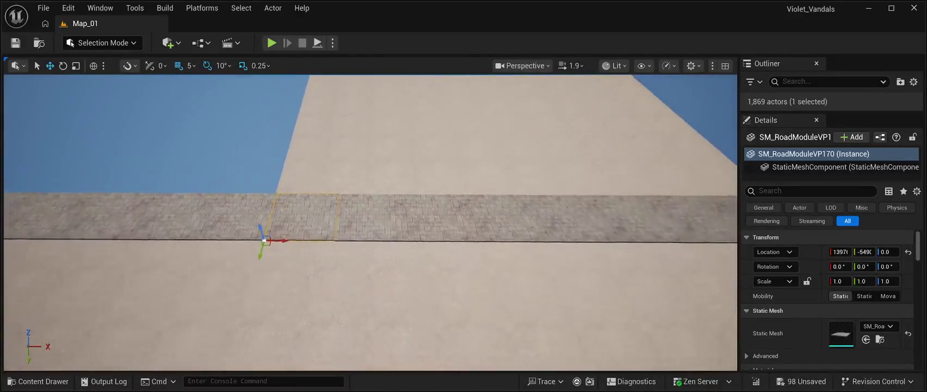
- Select a row of seven pavement tiles
{"action": "left_click", "coordinate": [368, 218]}
{"action": "left_click", "coordinate": [311, 218]}
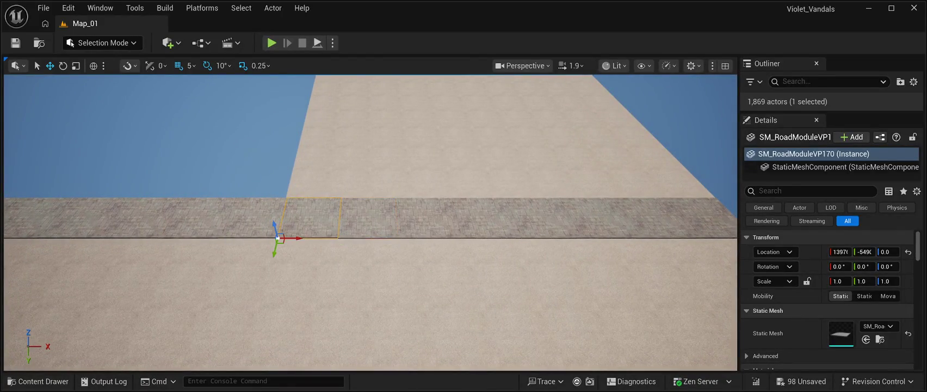
{"action": "left_click", "coordinate": [368, 217]}
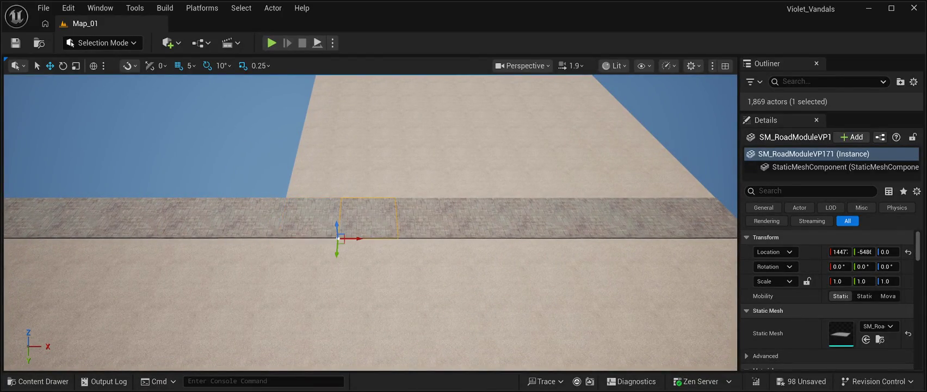
{"action": "left_click", "coordinate": [423, 218], "text": "ctrl"}
{"action": "left_click", "coordinate": [481, 218], "text": "ctrl"}
{"action": "left_click", "coordinate": [536, 217], "text": "ctrl"}
{"action": "left_click", "coordinate": [593, 218], "text": "ctrl"}
{"action": "left_click", "coordinate": [620, 217], "text": "ctrl"}
{"action": "left_click", "coordinate": [685, 218], "text": "ctrl"}
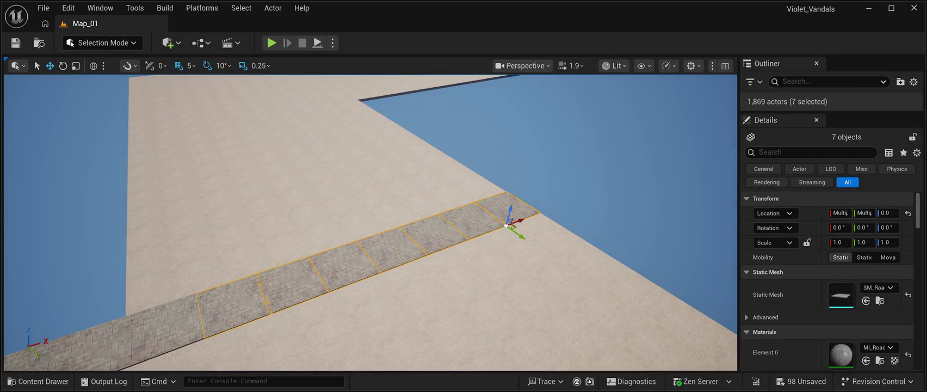
- Rotate the seven tiles 90° on Z and move the row to the other block edge
{"action": "key", "text": "e"}
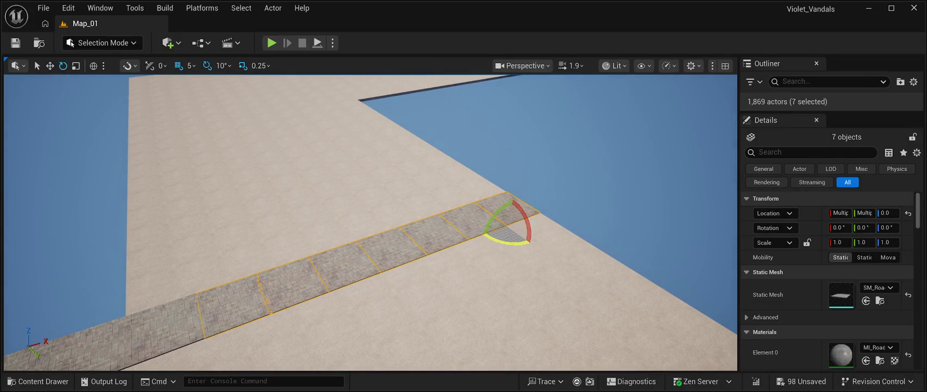
{"action": "mouse_move", "coordinate": [534, 219]}
{"action": "left_mouse_down"}
{"action": "mouse_move", "coordinate": [548, 237]}
{"action": "mouse_move", "coordinate": [538, 253]}
{"action": "left_mouse_up"}
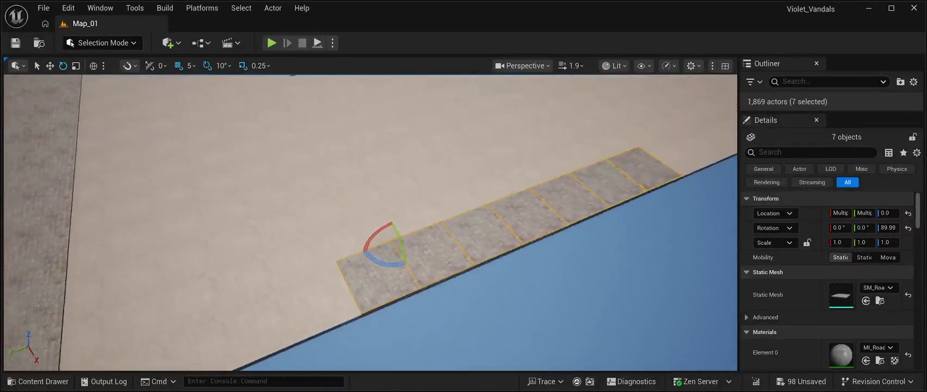
{"action": "key", "text": "w"}
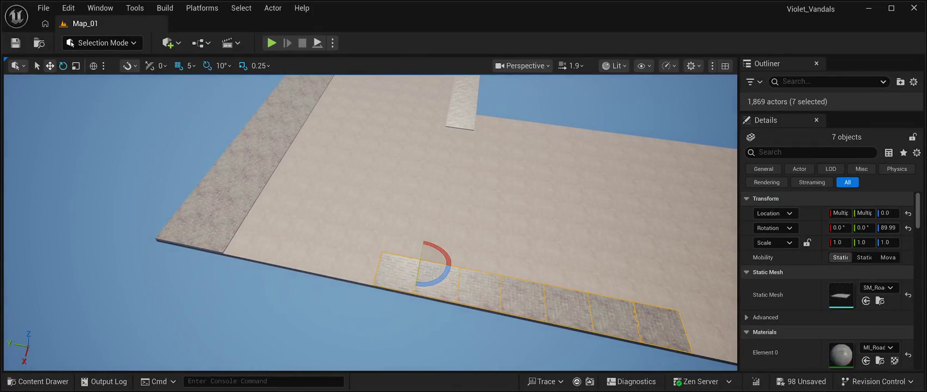
{"action": "left_click_drag", "start_coordinate": [404, 256], "coordinate": [257, 227]}
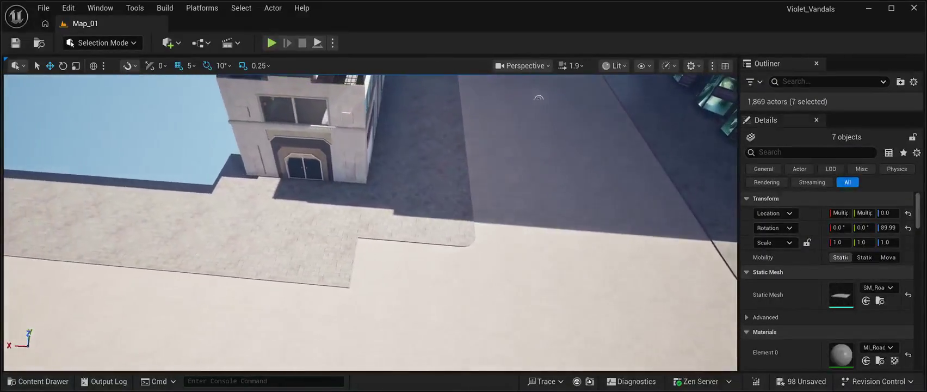
- Move the rounded corner tile down on Y and fill the gap with a duplicated square tile
{"action": "left_click", "coordinate": [447, 223]}
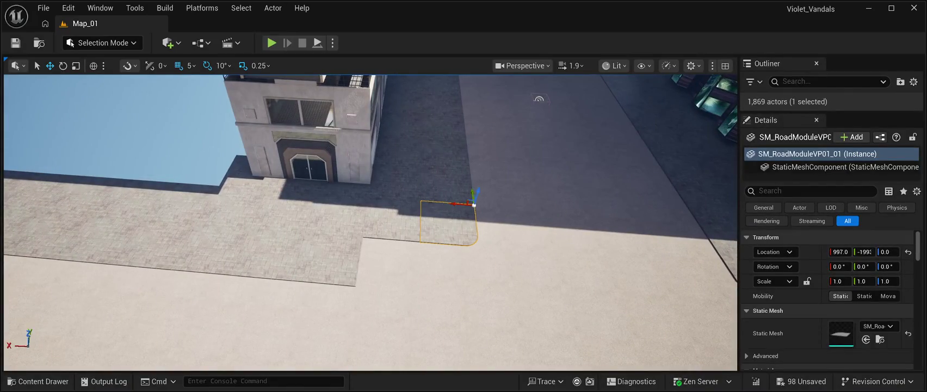
{"action": "left_click_drag", "start_coordinate": [472, 193], "coordinate": [474, 230]}
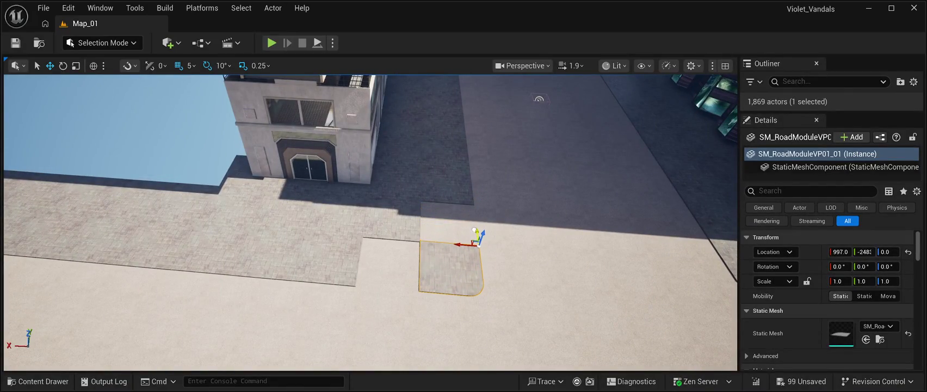
{"action": "left_click", "coordinate": [447, 185]}
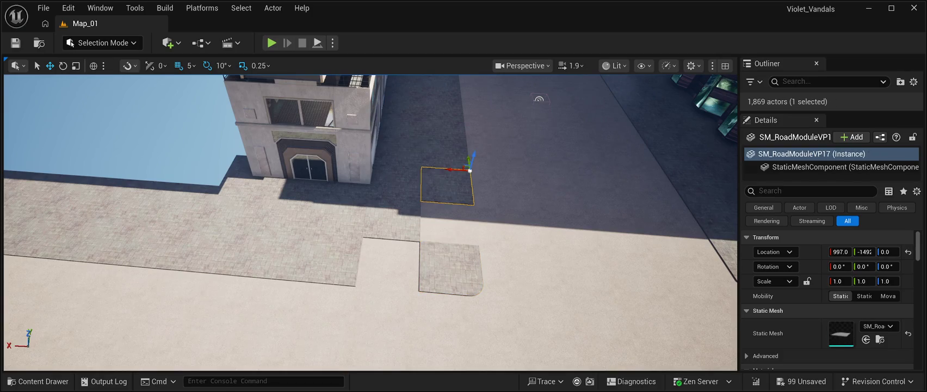
{"action": "key", "text": "ctrl+d"}
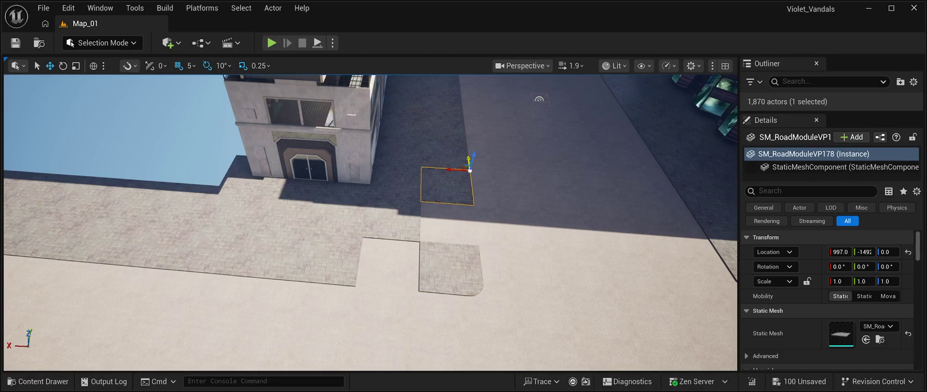
{"action": "left_click_drag", "start_coordinate": [467, 156], "coordinate": [474, 190]}
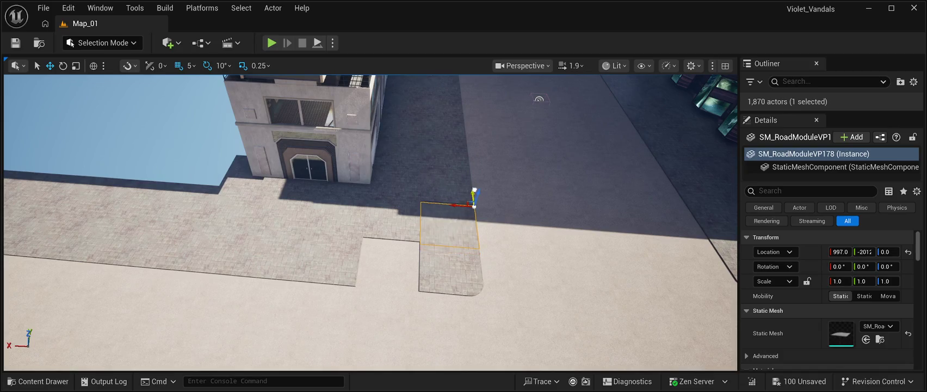
{"action": "key", "text": "f"}
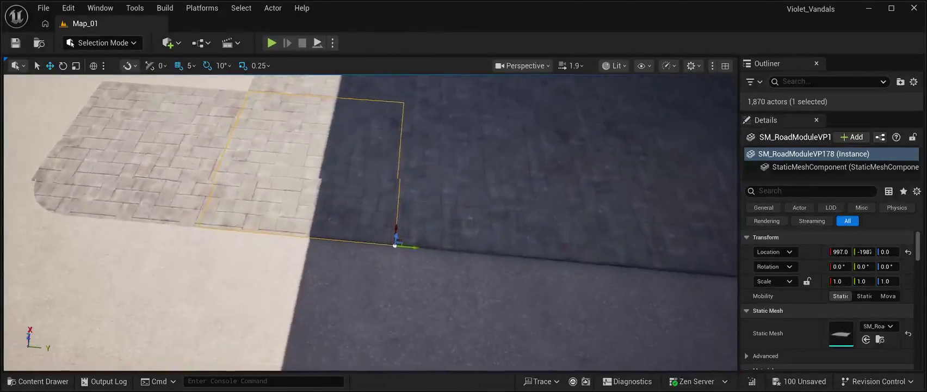
{"action": "left_click_drag", "start_coordinate": [377, 237], "coordinate": [370, 299]}
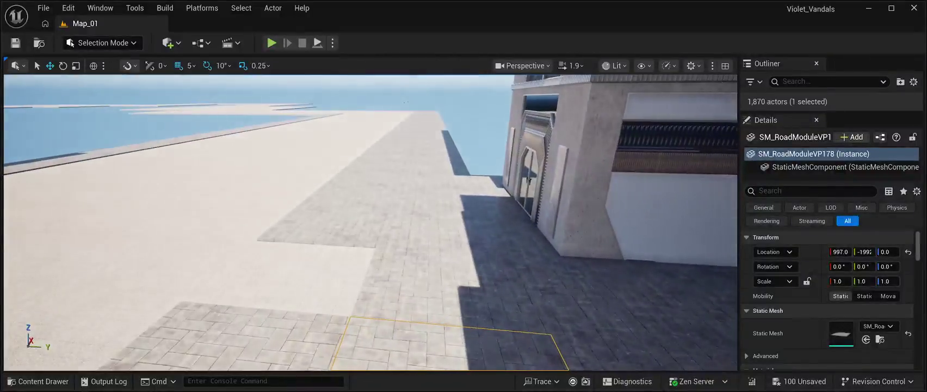
- Slide a pavement tile near the building along X into the pavement notch
{"action": "left_click", "coordinate": [405, 101]}
{"action": "mouse_move", "coordinate": [405, 102]}
{"action": "left_mouse_down"}
{"action": "mouse_move", "coordinate": [405, 152]}
{"action": "mouse_move", "coordinate": [389, 161]}
{"action": "left_mouse_up"}
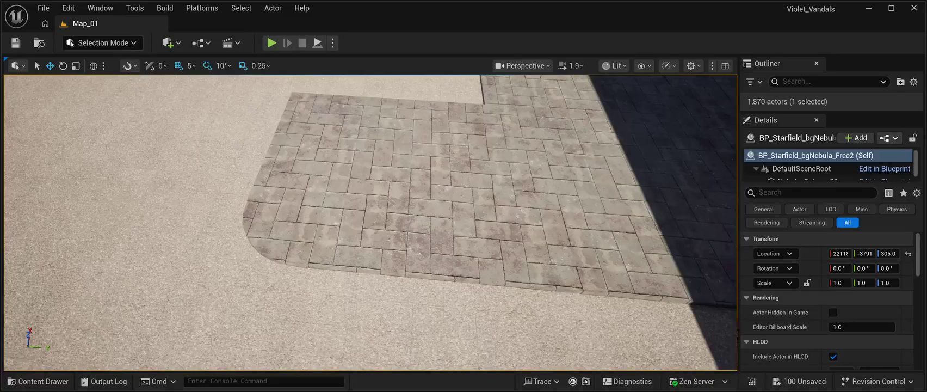
{"action": "left_click", "coordinate": [389, 161]}
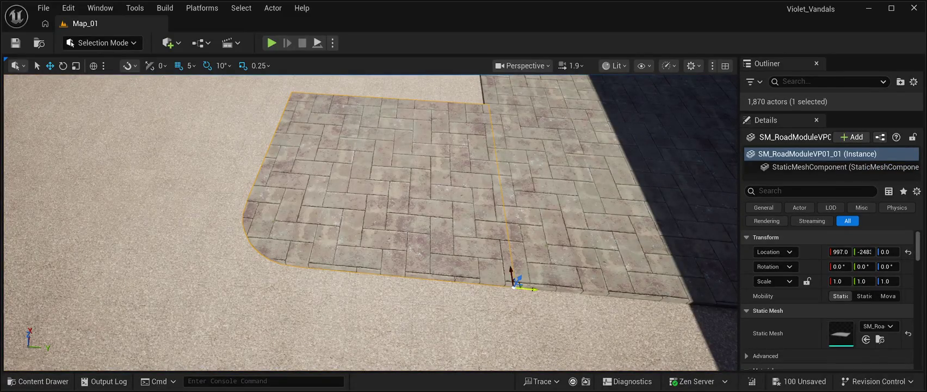
{"action": "mouse_move", "coordinate": [389, 160]}
{"action": "left_mouse_down"}
{"action": "mouse_move", "coordinate": [389, 145]}
{"action": "mouse_move", "coordinate": [413, 142]}
{"action": "mouse_move", "coordinate": [422, 117]}
{"action": "mouse_move", "coordinate": [433, 207]}
{"action": "left_mouse_up"}
{"action": "left_click", "coordinate": [374, 234]}
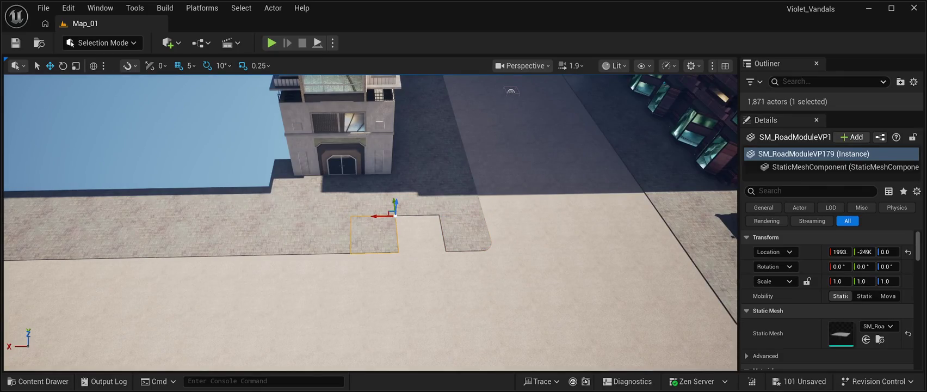
{"action": "left_click_drag", "start_coordinate": [377, 217], "coordinate": [423, 229]}
- Nudge the rounded corner tile slightly so its seams align
{"action": "mouse_move", "coordinate": [370, 222]}
{"action": "left_mouse_down"}
{"action": "mouse_move", "coordinate": [370, 190]}
{"action": "mouse_move", "coordinate": [381, 191]}
{"action": "mouse_move", "coordinate": [344, 188]}
{"action": "left_mouse_up"}
{"action": "left_click_drag", "start_coordinate": [380, 218], "coordinate": [261, 218]}
{"action": "left_click", "coordinate": [349, 229]}
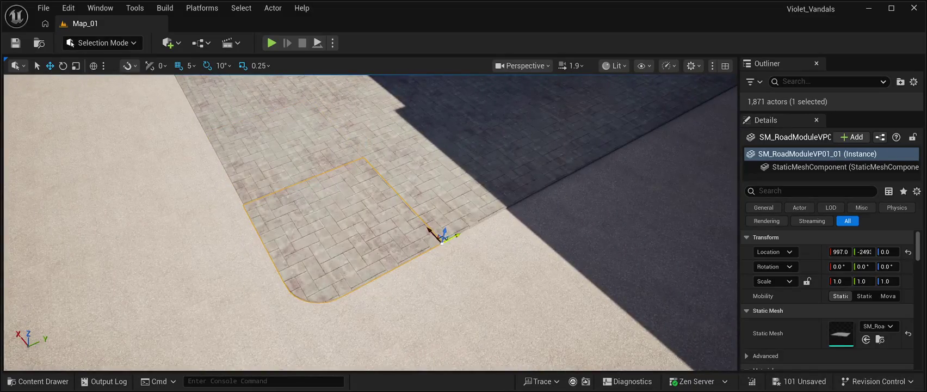
{"action": "left_click_drag", "start_coordinate": [428, 228], "coordinate": [390, 276]}
{"action": "key", "text": "a"}
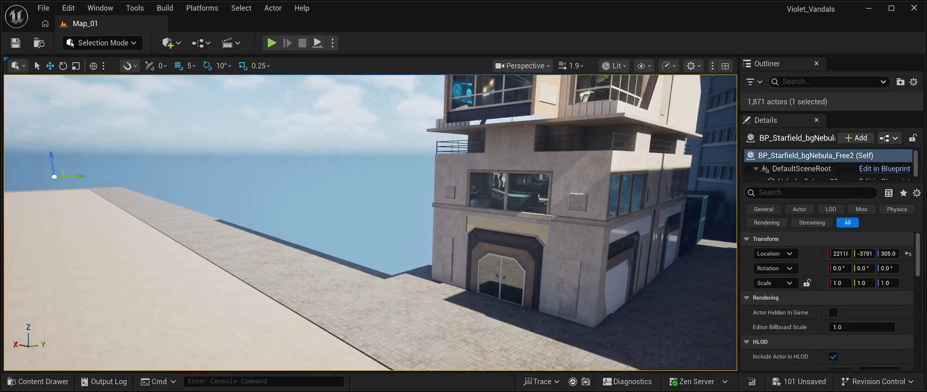
{"action": "key", "text": "w"}
{"action": "key", "text": "f"}
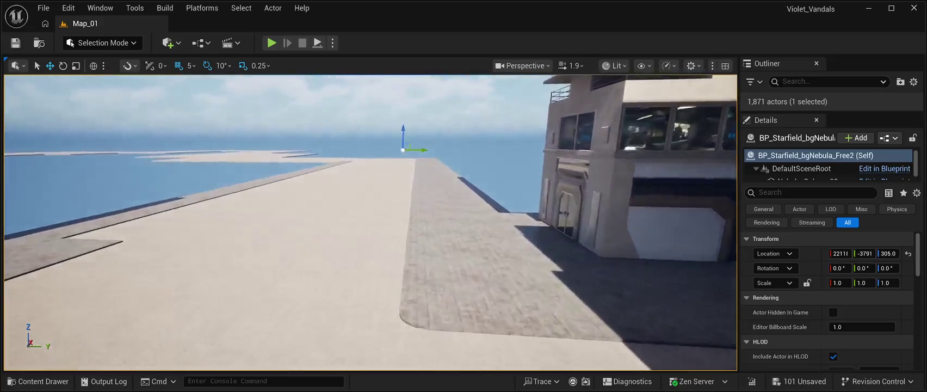
{"action": "key", "text": "d"}
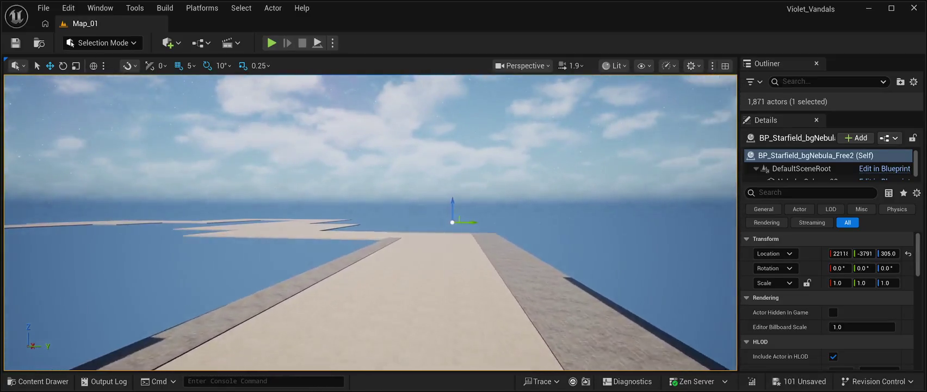
{"action": "key", "text": "q"}
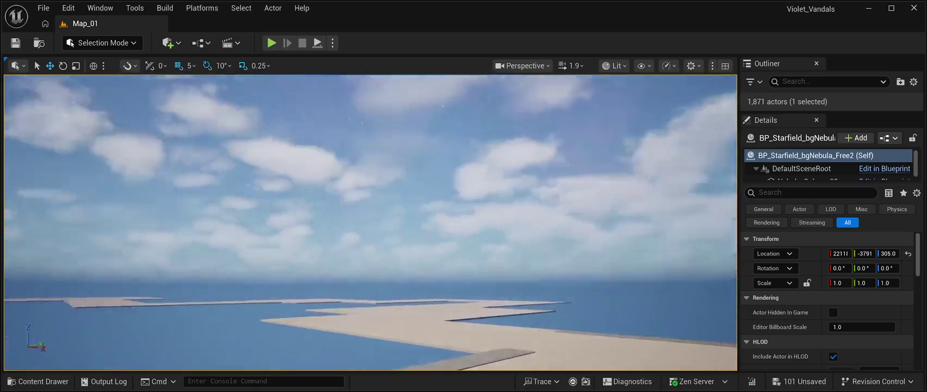
{"action": "key", "text": "a"}
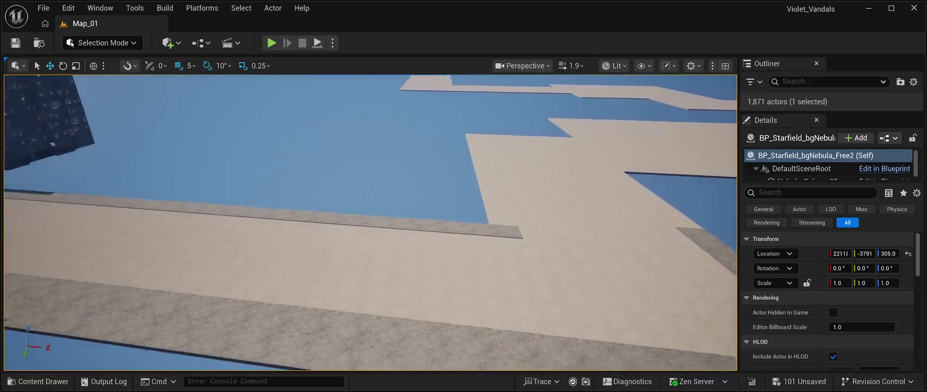
{"action": "key", "text": "s"}
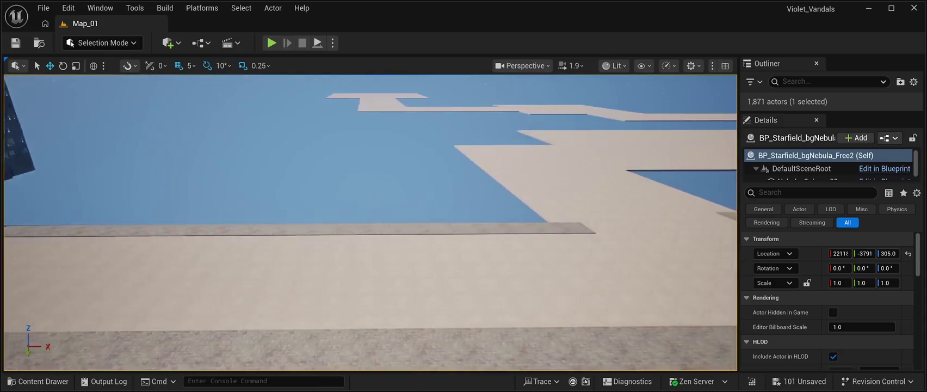
{"action": "key", "text": "w"}
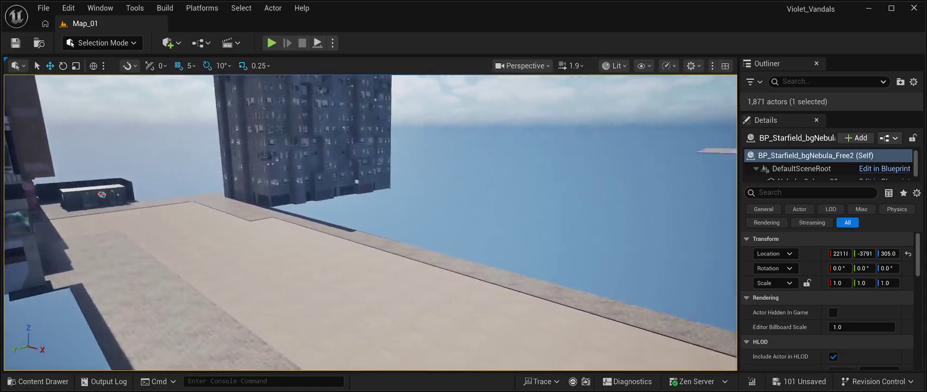
{"action": "key", "text": "w"}
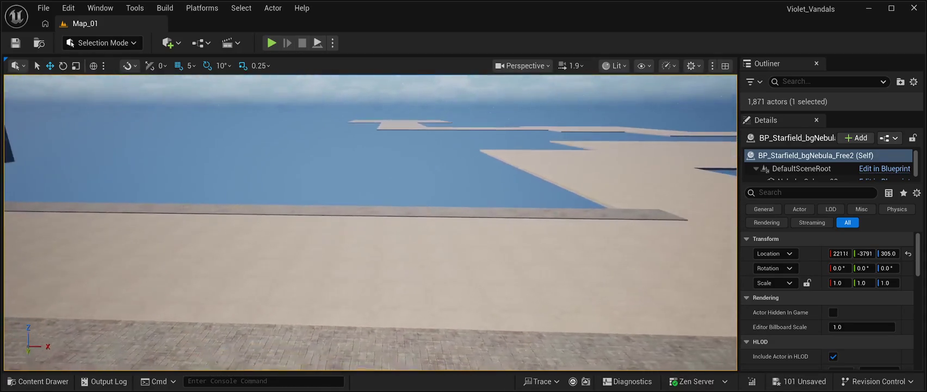
{"action": "left_click", "coordinate": [598, 214]}
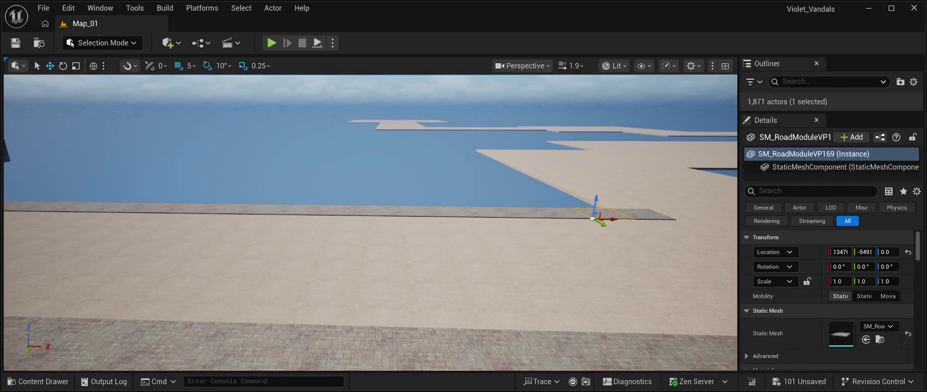
- Select eleven pavement tiles along the building-edge strip
{"action": "left_click", "coordinate": [560, 215], "text": "ctrl"}
{"action": "left_click", "coordinate": [522, 215], "text": "ctrl"}
{"action": "left_click", "coordinate": [481, 214], "text": "ctrl"}
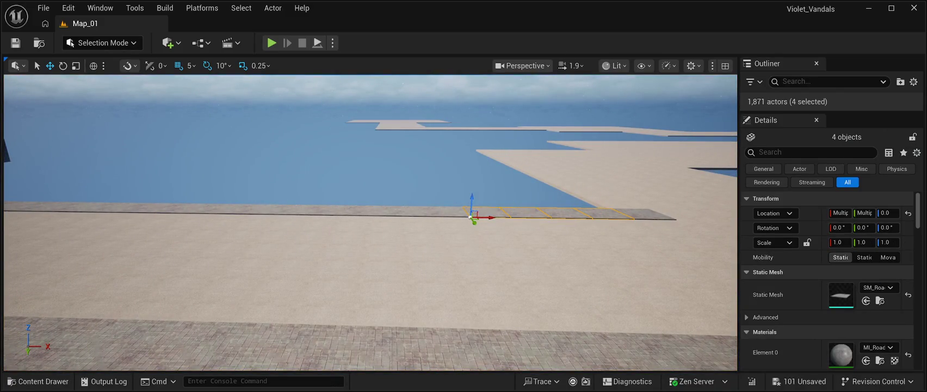
{"action": "left_click", "coordinate": [440, 212], "text": "ctrl"}
{"action": "left_click", "coordinate": [400, 212], "text": "ctrl"}
{"action": "left_click", "coordinate": [362, 212], "text": "ctrl"}
{"action": "left_click", "coordinate": [322, 212], "text": "ctrl"}
{"action": "left_click", "coordinate": [282, 212], "text": "ctrl"}
{"action": "left_click", "coordinate": [243, 212], "text": "ctrl"}
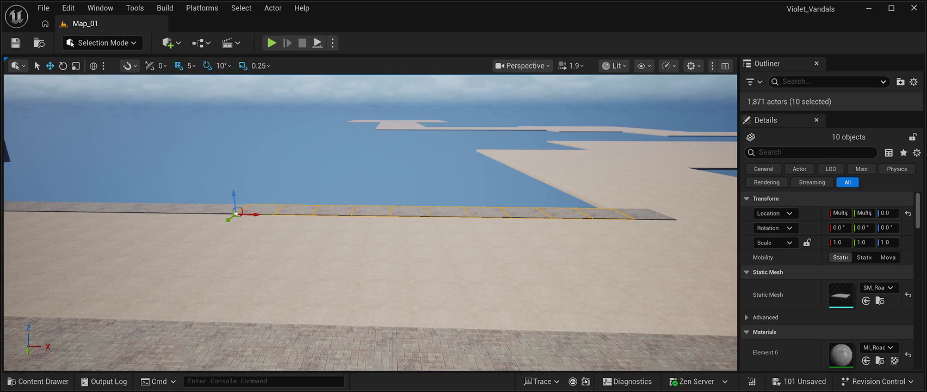
{"action": "left_click", "coordinate": [204, 212], "text": "ctrl"}
{"action": "left_click", "coordinate": [164, 212], "text": "ctrl"}
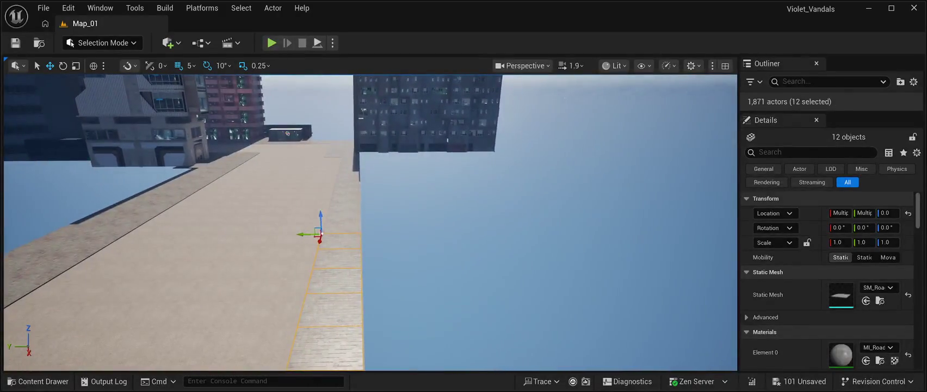
- Add the remaining strip tiles, bringing the selection to 24
{"action": "left_click", "coordinate": [342, 227], "text": "ctrl"}
{"action": "left_click", "coordinate": [343, 215], "text": "ctrl"}
{"action": "left_click", "coordinate": [344, 205], "text": "ctrl"}
{"action": "left_click", "coordinate": [344, 197], "text": "ctrl"}
{"action": "left_click", "coordinate": [345, 185], "text": "ctrl"}
{"action": "left_click", "coordinate": [347, 179], "text": "ctrl"}
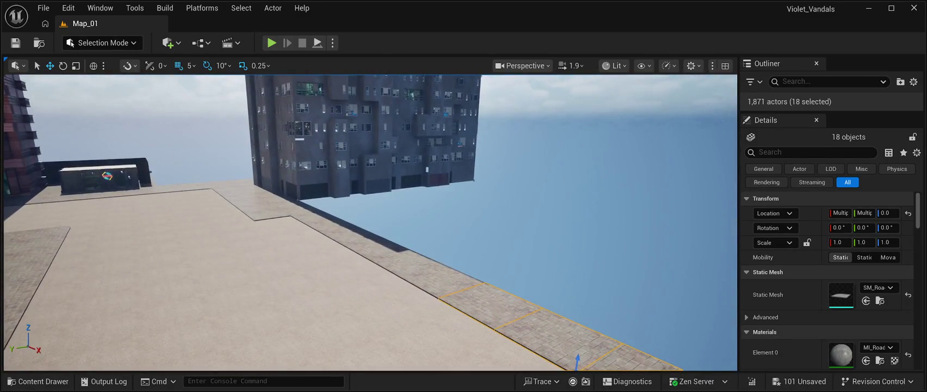
{"action": "left_click", "coordinate": [425, 276], "text": "ctrl"}
{"action": "left_click", "coordinate": [392, 262], "text": "ctrl"}
{"action": "left_click", "coordinate": [356, 235], "text": "ctrl"}
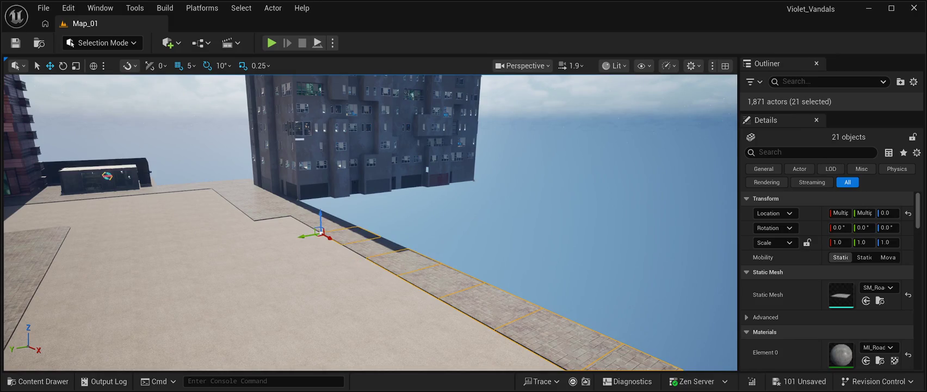
{"action": "left_click", "coordinate": [343, 239], "text": "ctrl"}
{"action": "left_click", "coordinate": [305, 224], "text": "ctrl"}
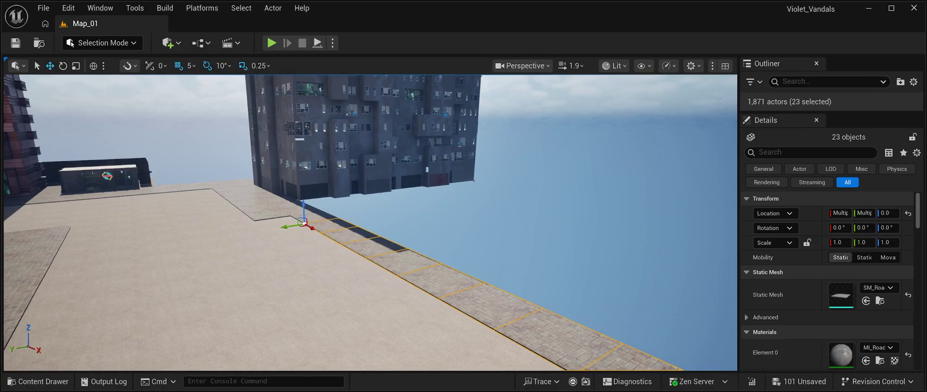
{"action": "left_click", "coordinate": [323, 214], "text": "ctrl"}
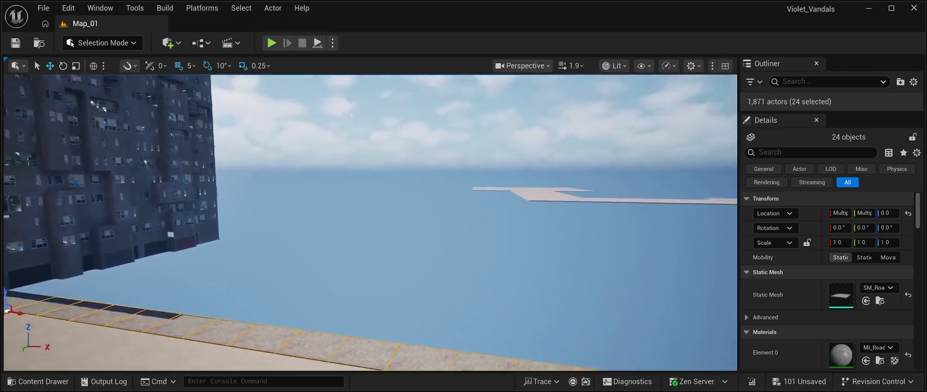
{"action": "mouse_move", "coordinate": [370, 223]}
{"action": "left_mouse_down"}
{"action": "mouse_move", "coordinate": [348, 207]}
{"action": "mouse_move", "coordinate": [337, 240]}
{"action": "mouse_move", "coordinate": [370, 223]}
{"action": "mouse_move", "coordinate": [361, 239]}
{"action": "mouse_move", "coordinate": [359, 226]}
{"action": "left_mouse_up"}
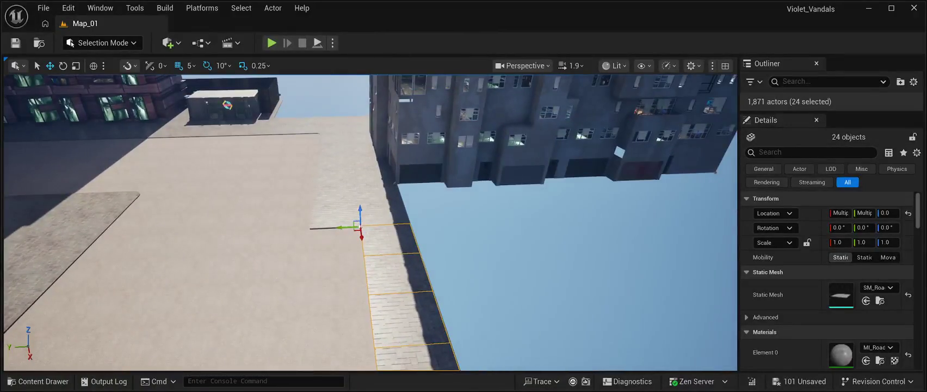
- Duplicate the 24 tiles with Ctrl+D and shift the copies sideways along Y
{"action": "key", "text": "ctrl+d"}
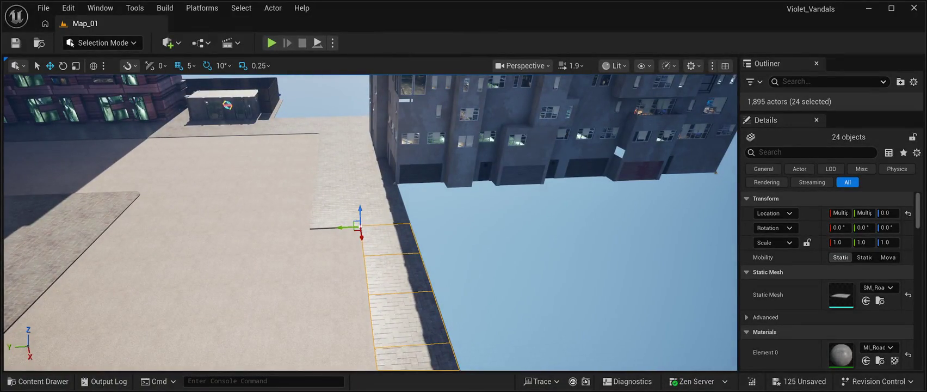
{"action": "left_click_drag", "start_coordinate": [341, 228], "coordinate": [290, 233]}
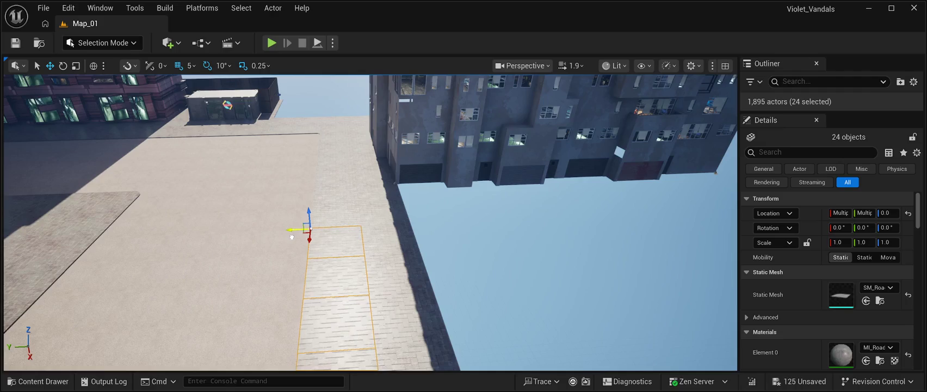
{"action": "mouse_move", "coordinate": [370, 223]}
{"action": "left_mouse_down"}
{"action": "mouse_move", "coordinate": [403, 207]}
{"action": "mouse_move", "coordinate": [380, 223]}
{"action": "mouse_move", "coordinate": [403, 163]}
{"action": "mouse_move", "coordinate": [430, 156]}
{"action": "mouse_move", "coordinate": [432, 129]}
{"action": "mouse_move", "coordinate": [441, 180]}
{"action": "mouse_move", "coordinate": [433, 136]}
{"action": "mouse_move", "coordinate": [439, 176]}
{"action": "mouse_move", "coordinate": [431, 149]}
{"action": "mouse_move", "coordinate": [427, 175]}
{"action": "mouse_move", "coordinate": [353, 160]}
{"action": "mouse_move", "coordinate": [343, 171]}
{"action": "mouse_move", "coordinate": [329, 157]}
{"action": "left_mouse_up"}
- Duplicate a pavement tile, turn the copy about 180°, and slide it into the corner
{"action": "left_click", "coordinate": [412, 304]}
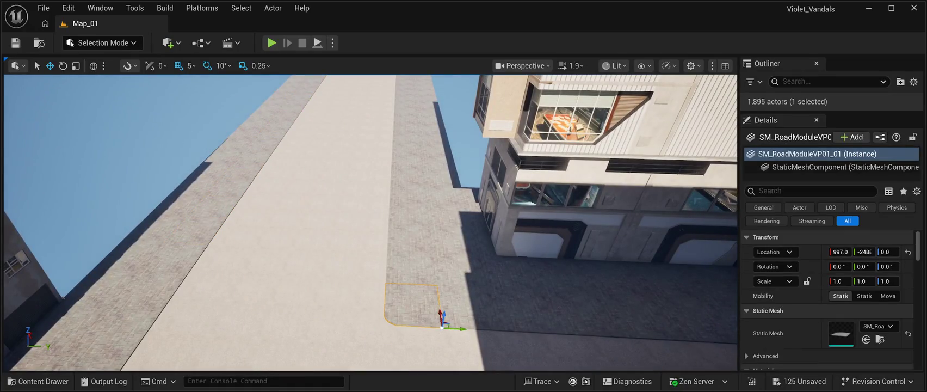
{"action": "key", "text": "ctrl+d"}
{"action": "mouse_move", "coordinate": [442, 325]}
{"action": "left_mouse_down"}
{"action": "mouse_move", "coordinate": [330, 317]}
{"action": "mouse_move", "coordinate": [337, 127]}
{"action": "mouse_move", "coordinate": [351, 320]}
{"action": "mouse_move", "coordinate": [366, 310]}
{"action": "left_mouse_up"}
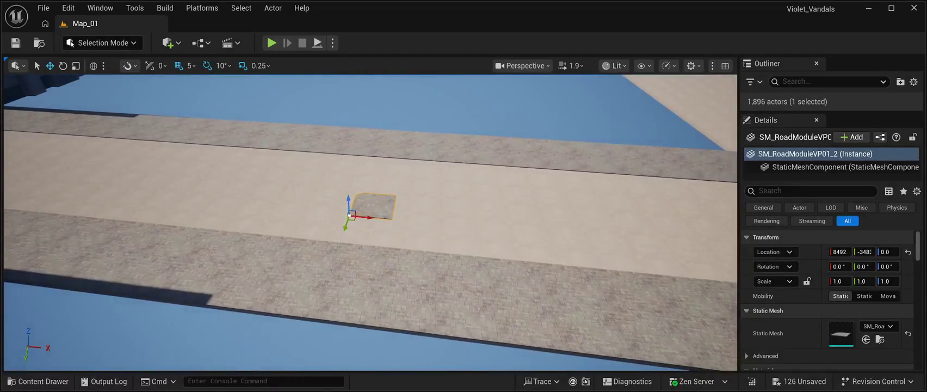
{"action": "mouse_move", "coordinate": [367, 218]}
{"action": "left_mouse_down"}
{"action": "mouse_move", "coordinate": [639, 234]}
{"action": "mouse_move", "coordinate": [360, 238]}
{"action": "mouse_move", "coordinate": [544, 229]}
{"action": "mouse_move", "coordinate": [517, 241]}
{"action": "mouse_move", "coordinate": [481, 234]}
{"action": "mouse_move", "coordinate": [480, 242]}
{"action": "left_mouse_up"}
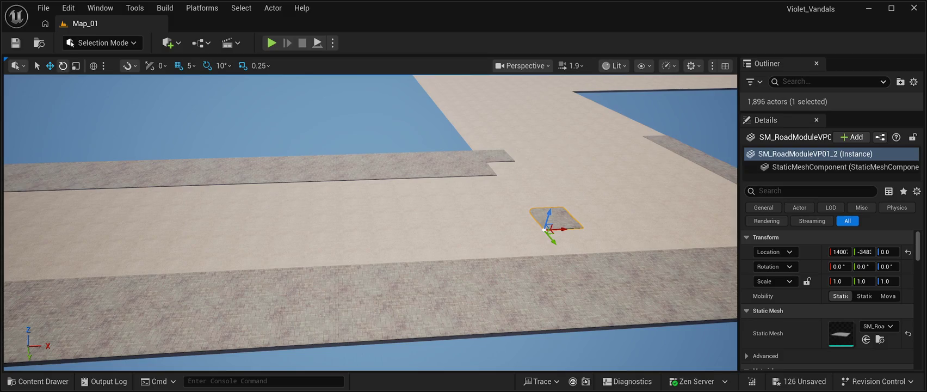
{"action": "key", "text": "e"}
{"action": "key", "text": "w"}
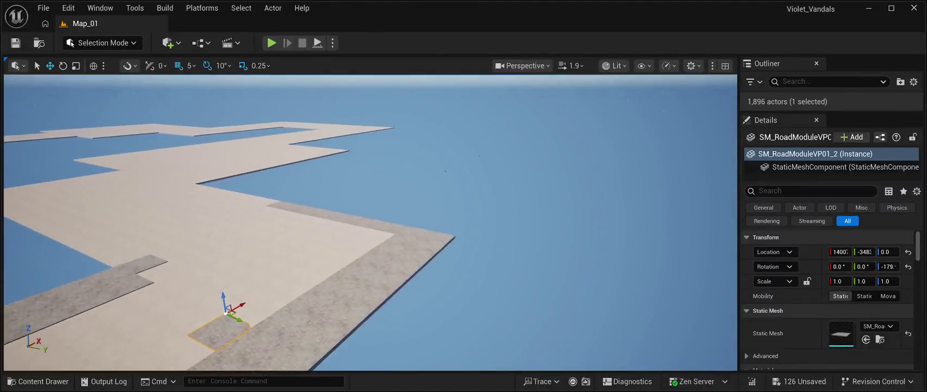
{"action": "left_click_drag", "start_coordinate": [325, 241], "coordinate": [311, 146]}
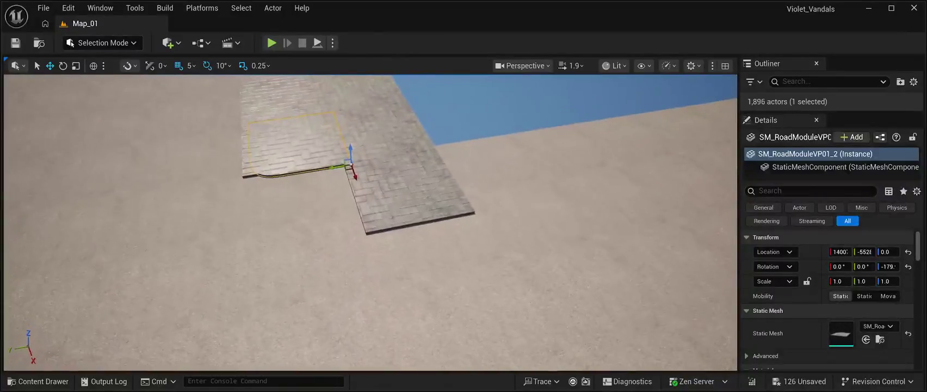
{"action": "mouse_move", "coordinate": [352, 175]}
{"action": "left_mouse_down"}
{"action": "mouse_move", "coordinate": [374, 247]}
{"action": "mouse_move", "coordinate": [345, 236]}
{"action": "left_mouse_up"}
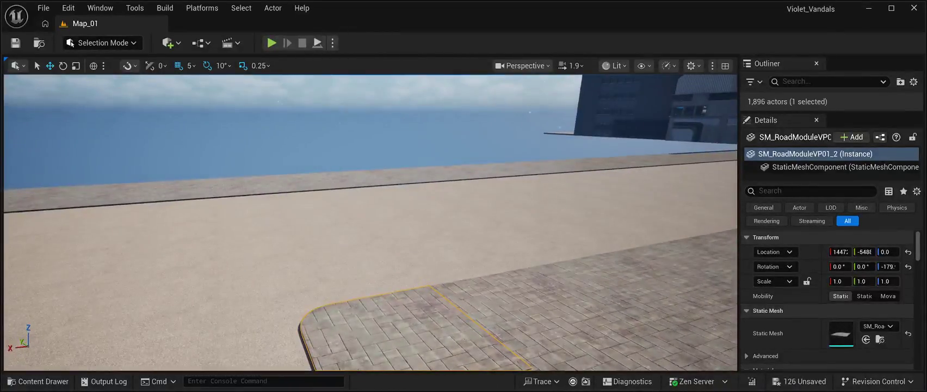
- Inspect the corner joint and nudge the rounded tile along Y to sit flush against its neighbour
{"action": "left_click", "coordinate": [272, 93]}
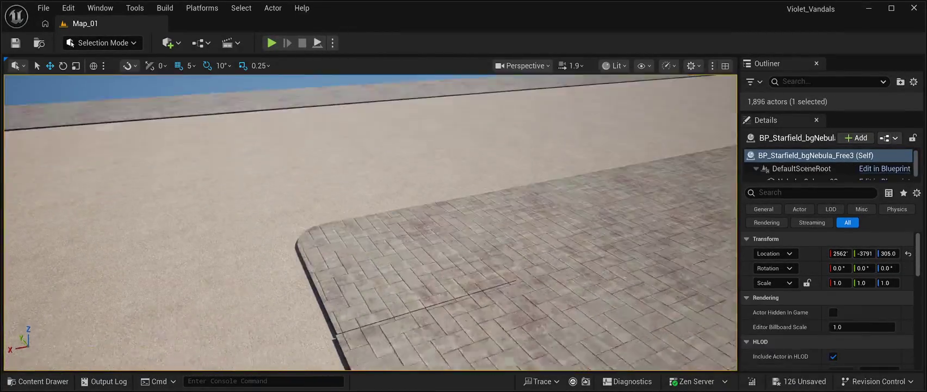
{"action": "left_click", "coordinate": [418, 226]}
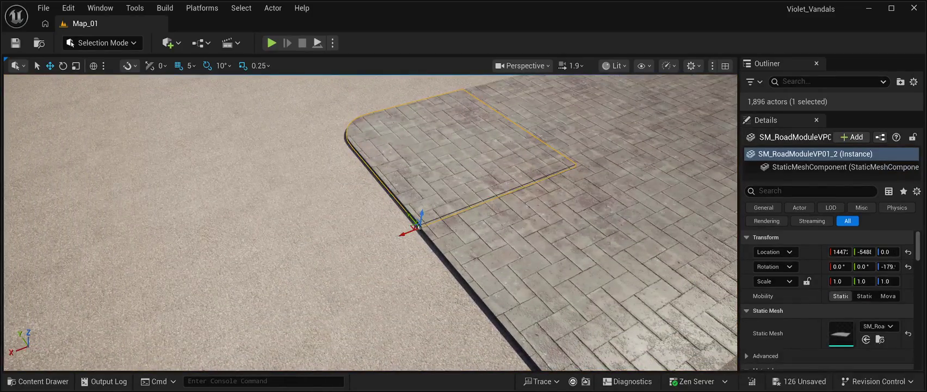
{"action": "mouse_move", "coordinate": [404, 235]}
{"action": "left_mouse_down"}
{"action": "mouse_move", "coordinate": [288, 237]}
{"action": "mouse_move", "coordinate": [267, 223]}
{"action": "left_mouse_up"}
{"action": "left_click", "coordinate": [288, 237]}
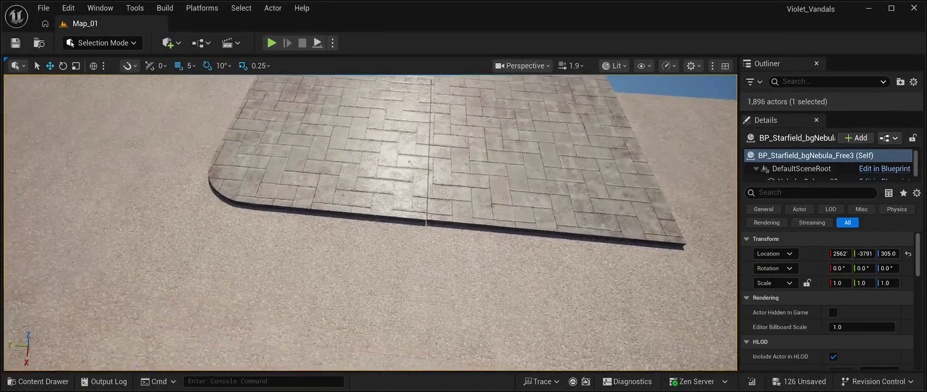
{"action": "key", "text": "ctrl+z"}
{"action": "left_click_drag", "start_coordinate": [415, 221], "coordinate": [419, 163]}
{"action": "left_click", "coordinate": [419, 231]}
- Save every unsaved level change with Save All (Ctrl+Shift+S)
{"action": "key", "text": "f"}
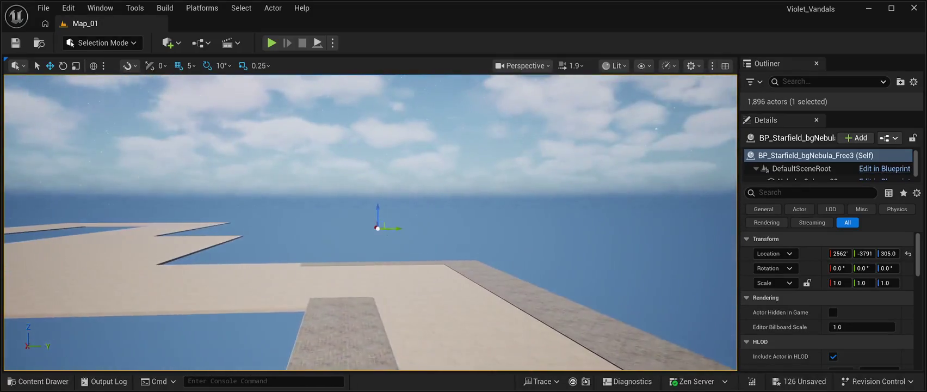
{"action": "mouse_move", "coordinate": [419, 218]}
{"action": "left_mouse_down"}
{"action": "mouse_move", "coordinate": [430, 210]}
{"action": "mouse_move", "coordinate": [403, 185]}
{"action": "mouse_move", "coordinate": [403, 201]}
{"action": "mouse_move", "coordinate": [326, 209]}
{"action": "left_mouse_up"}
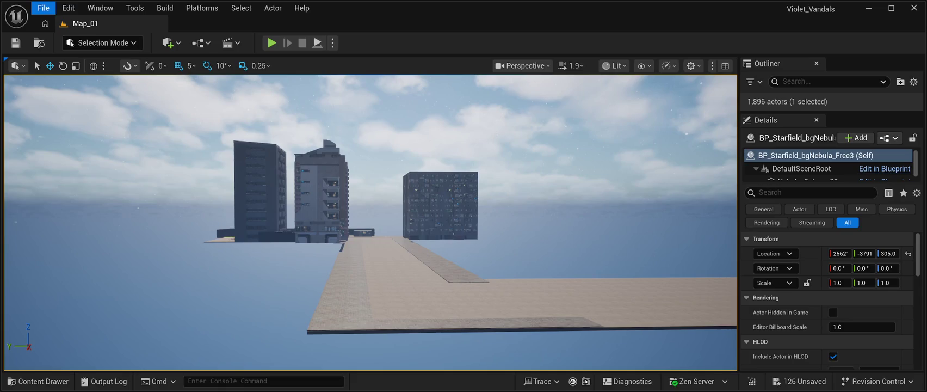
{"action": "key", "text": "ctrl+shift+s"}
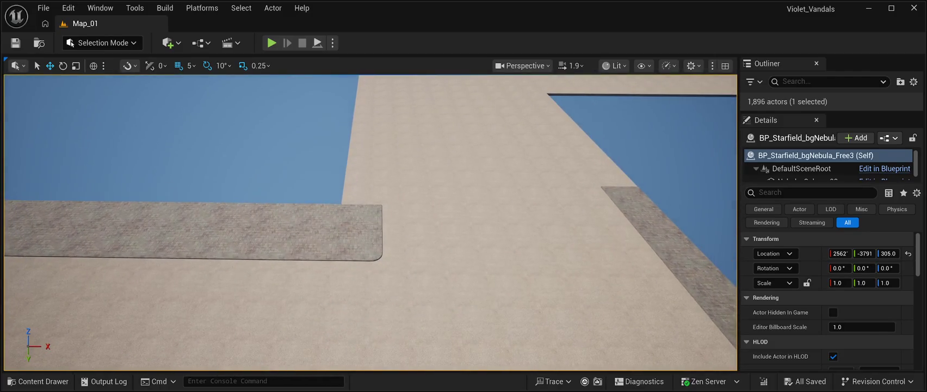
- Select the rounded pavement slab, start Play-In-Editor, and walk the character forward
{"action": "left_click", "coordinate": [359, 244]}
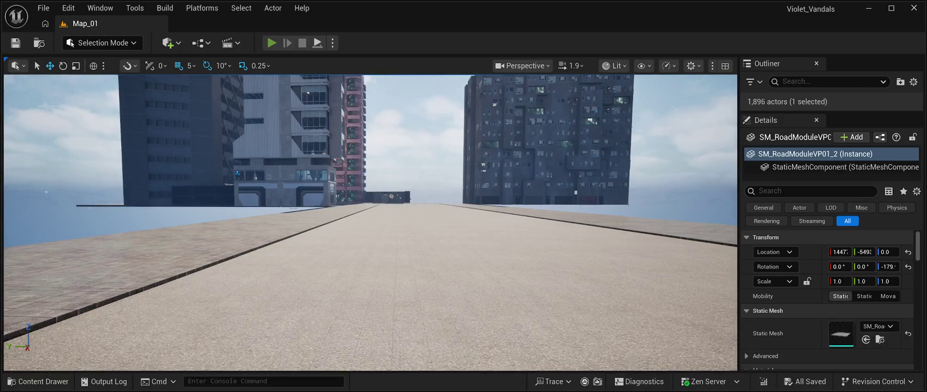
{"action": "key", "text": "alt+p"}
{"action": "key", "text": "w"}
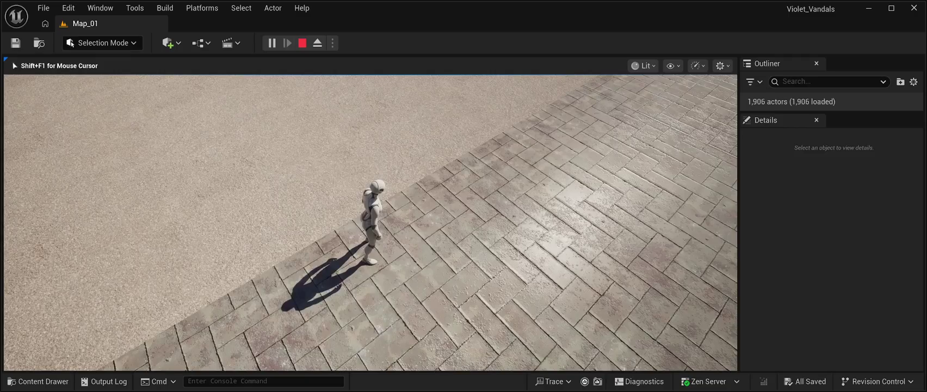
- Stop Play-In-Editor and fly the viewport to the SM_RoadModuleVP01_2 rounded corner tile
{"action": "key", "text": "Escape"}
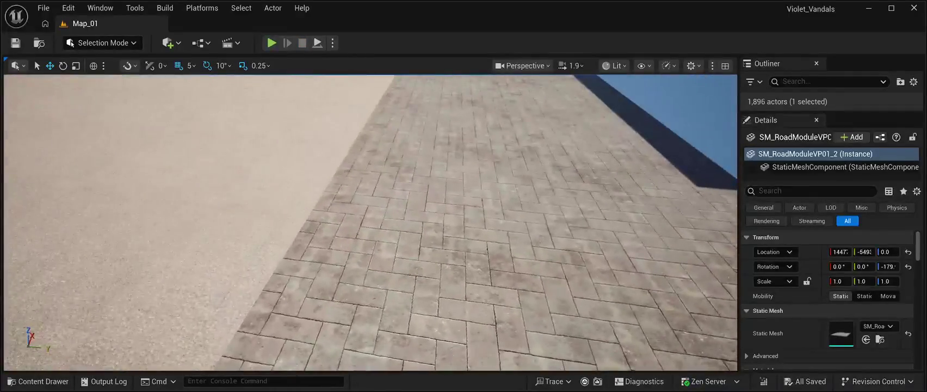
{"action": "key", "text": "w"}
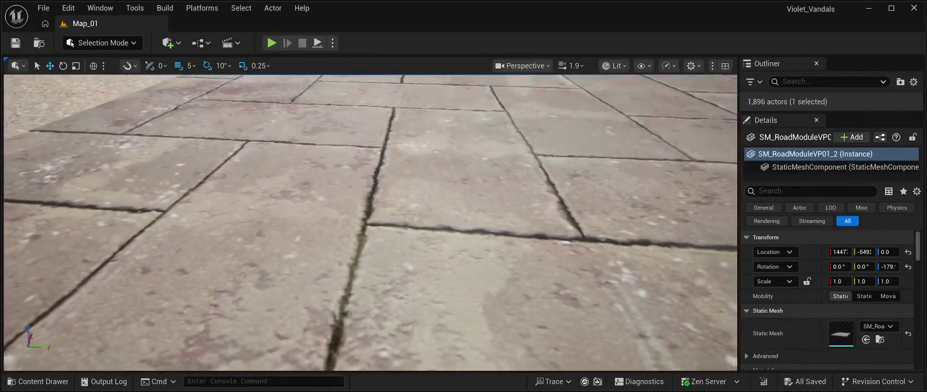
{"action": "key", "text": "w"}
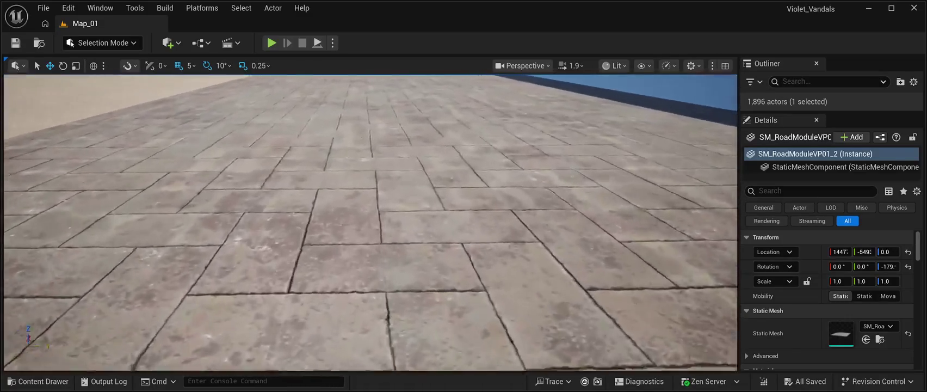
{"action": "key", "text": "s"}
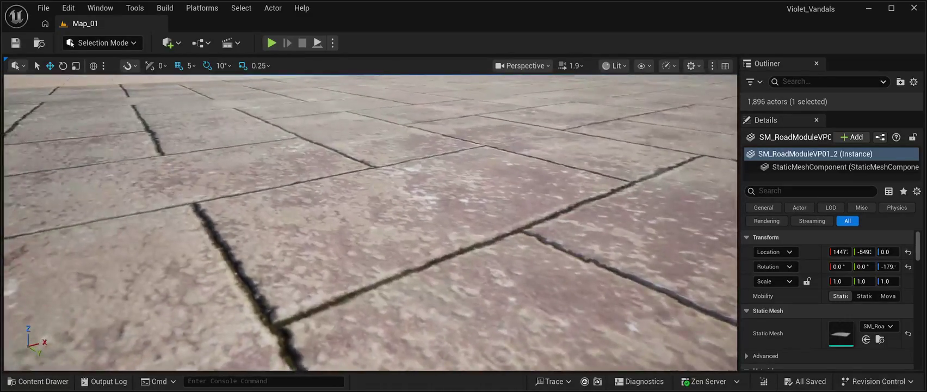
{"action": "key", "text": "e"}
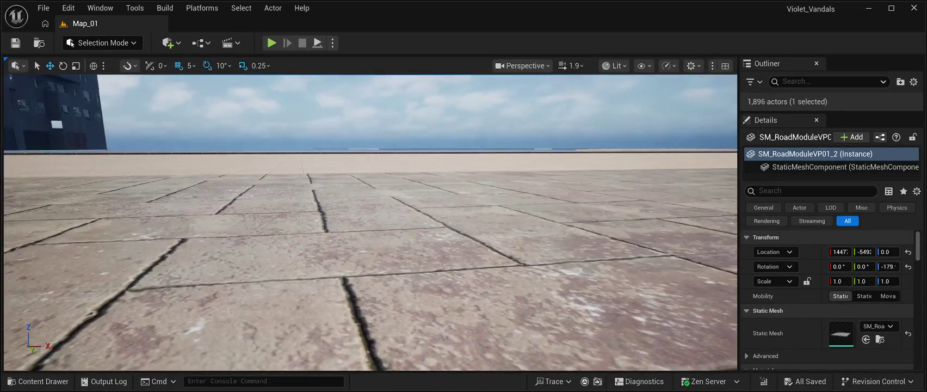
{"action": "key", "text": "q"}
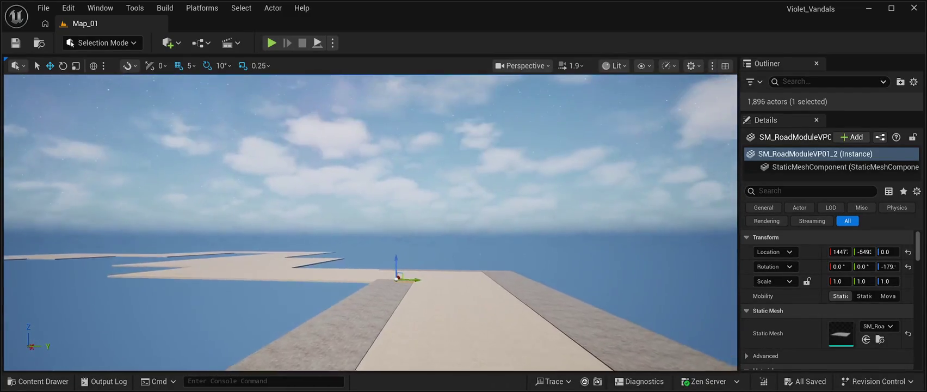
{"action": "key", "text": "e"}
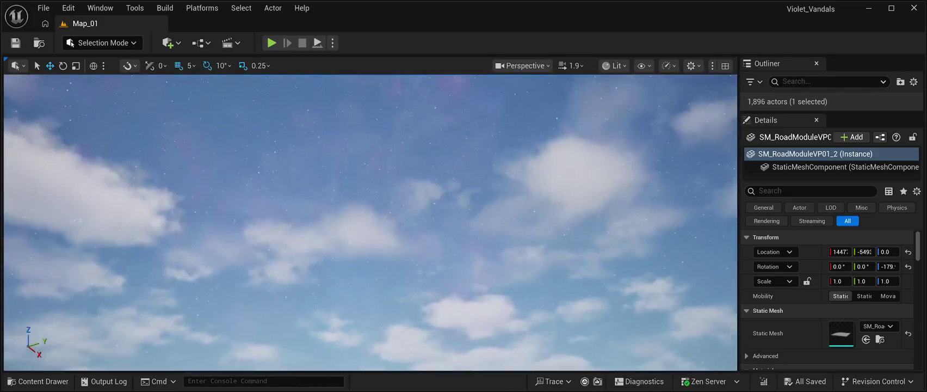
{"action": "key", "text": "q"}
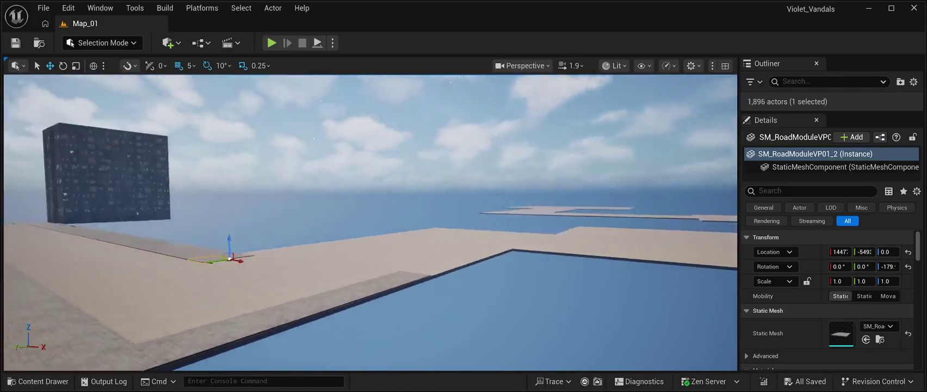
{"action": "key", "text": "w"}
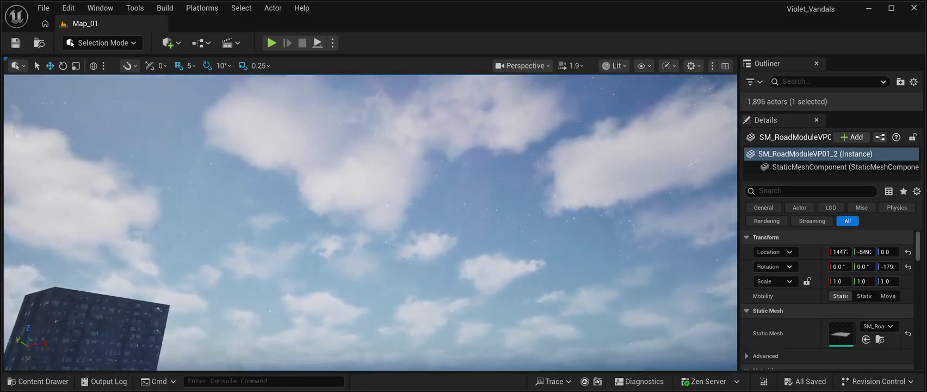
{"action": "key", "text": "w"}
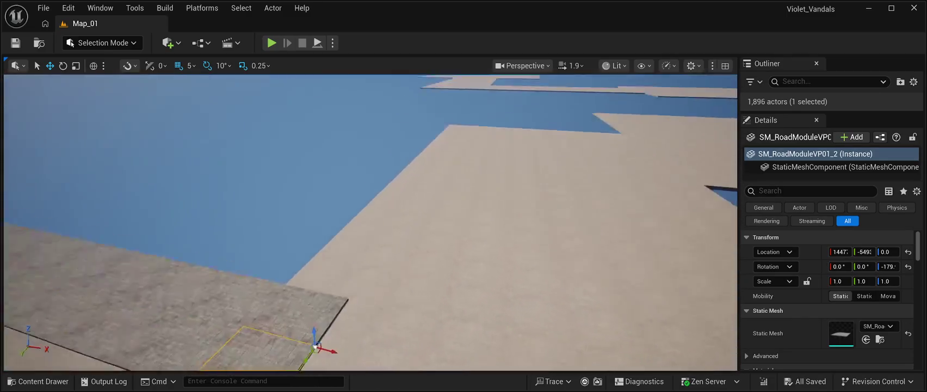
{"action": "key", "text": "w"}
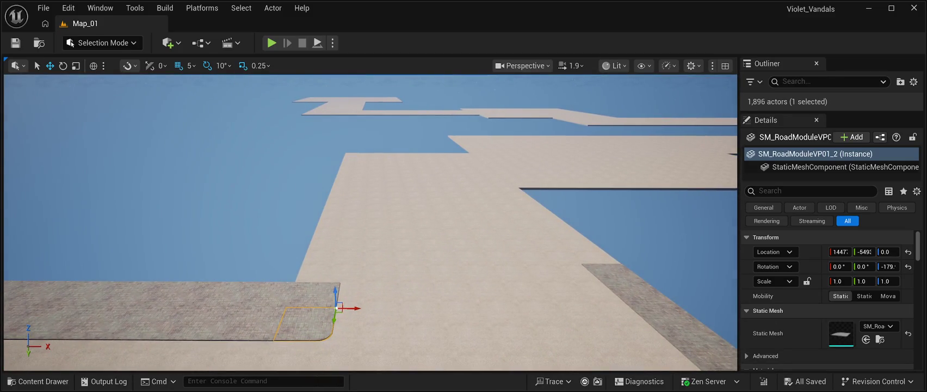
{"action": "key", "text": "w"}
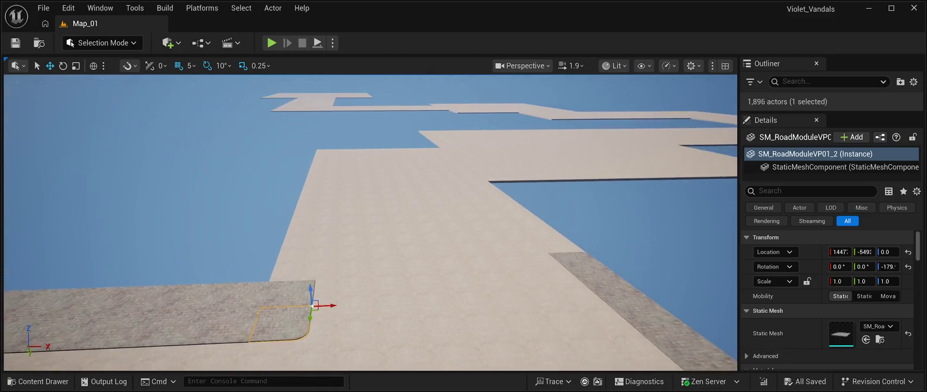
{"action": "key", "text": "w"}
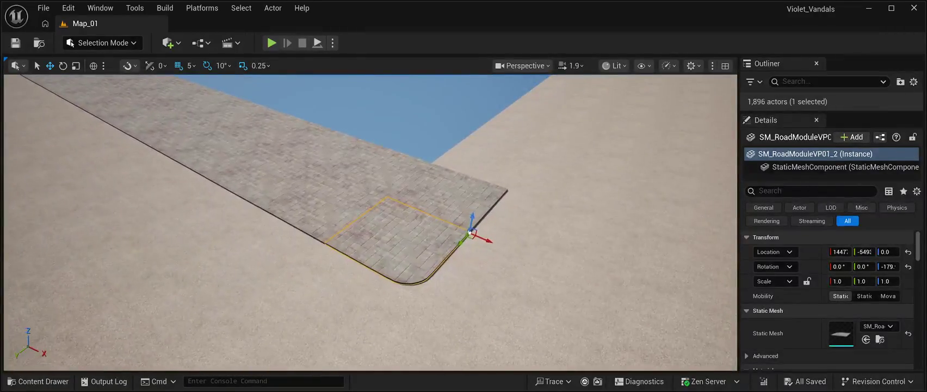
- Move the rounded corner tile further out along X to about 1500
{"action": "key", "text": "ctrl+d"}
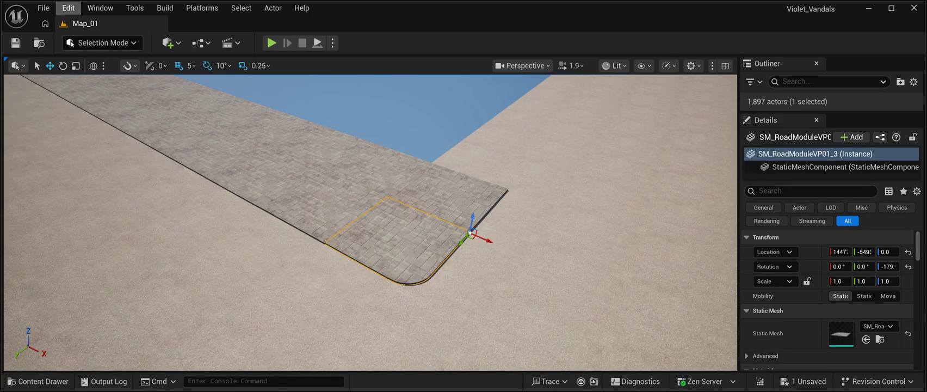
{"action": "key", "text": "ctrl+z"}
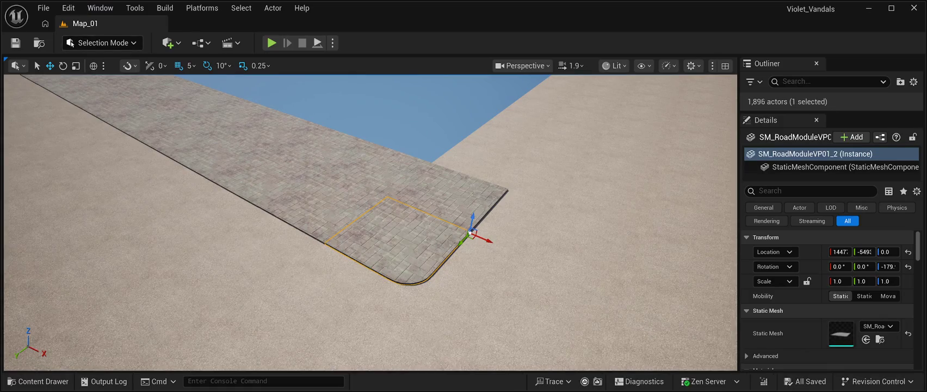
{"action": "left_click_drag", "start_coordinate": [471, 232], "coordinate": [587, 283]}
- Duplicate the adjacent square pavement tile and slide the copy into the gap
{"action": "left_click", "coordinate": [326, 210]}
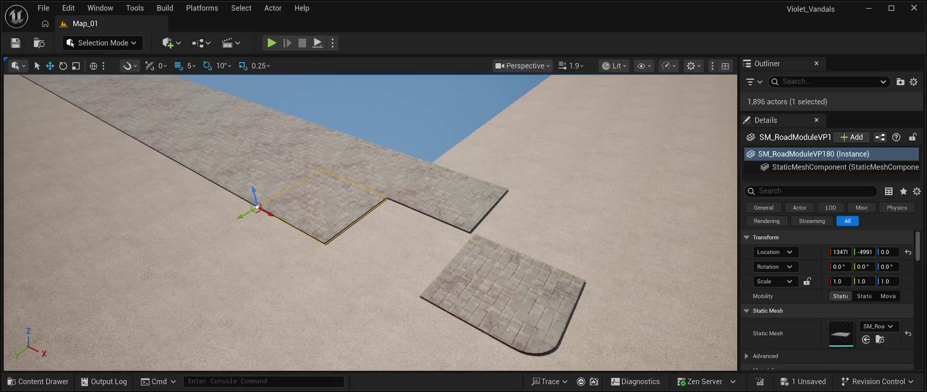
{"action": "key", "text": "ctrl+d"}
{"action": "left_click_drag", "start_coordinate": [266, 212], "coordinate": [298, 228]}
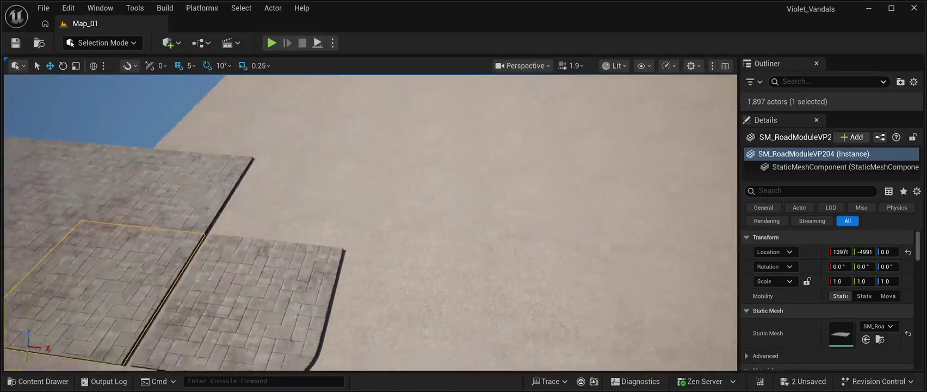
- Delete the extra tile and nudge the rounded corner tile slightly back along X
{"action": "key", "text": "Delete"}
{"action": "left_click", "coordinate": [415, 217]}
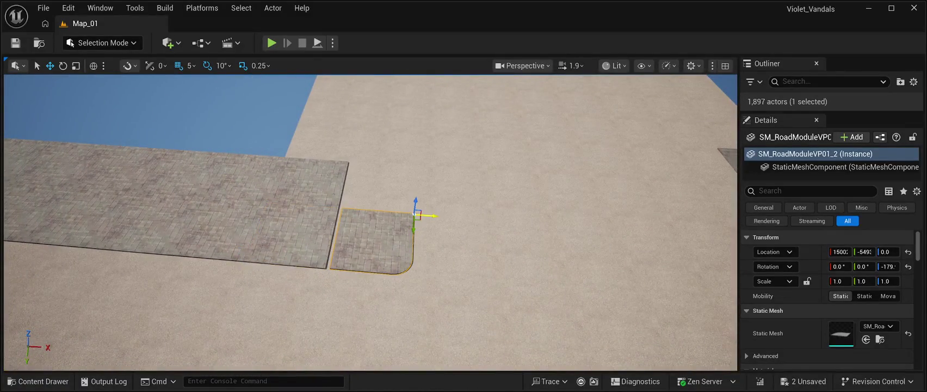
{"action": "mouse_move", "coordinate": [433, 216]}
{"action": "left_mouse_down"}
{"action": "mouse_move", "coordinate": [410, 203]}
{"action": "mouse_move", "coordinate": [410, 166]}
{"action": "left_mouse_up"}
{"action": "left_click", "coordinate": [410, 214]}
- Duplicate SM_RoadModuleVP170 and move the copy to about X 1447 to close the seam
{"action": "left_click", "coordinate": [340, 232]}
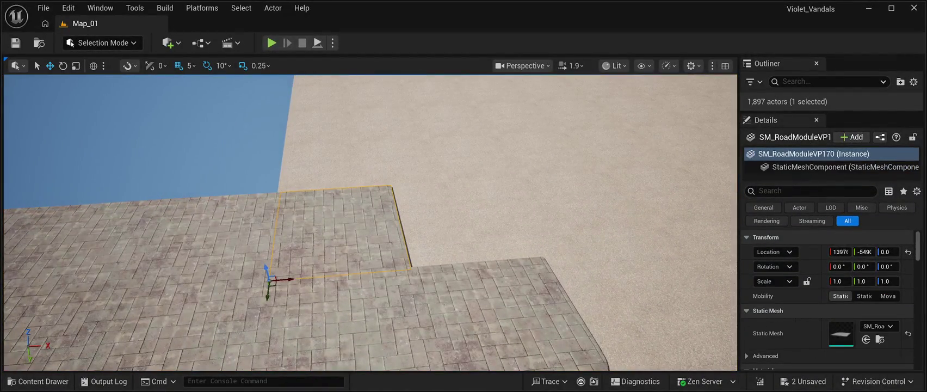
{"action": "key", "text": "ctrl+d"}
{"action": "left_click_drag", "start_coordinate": [286, 280], "coordinate": [427, 280]}
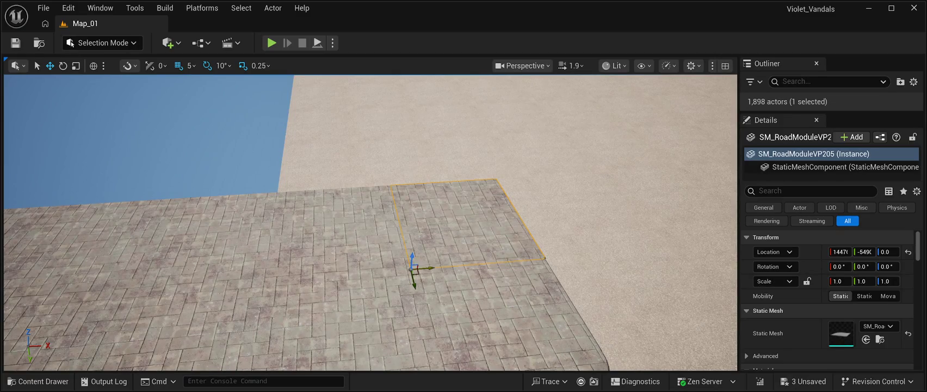
{"action": "left_click_drag", "start_coordinate": [430, 266], "coordinate": [429, 266]}
{"action": "left_click_drag", "start_coordinate": [380, 218], "coordinate": [419, 253]}
{"action": "left_click", "coordinate": [381, 136]}
{"action": "mouse_move", "coordinate": [381, 136]}
{"action": "left_mouse_down"}
{"action": "mouse_move", "coordinate": [419, 174]}
{"action": "mouse_move", "coordinate": [419, 195]}
{"action": "mouse_move", "coordinate": [419, 179]}
{"action": "left_mouse_up"}
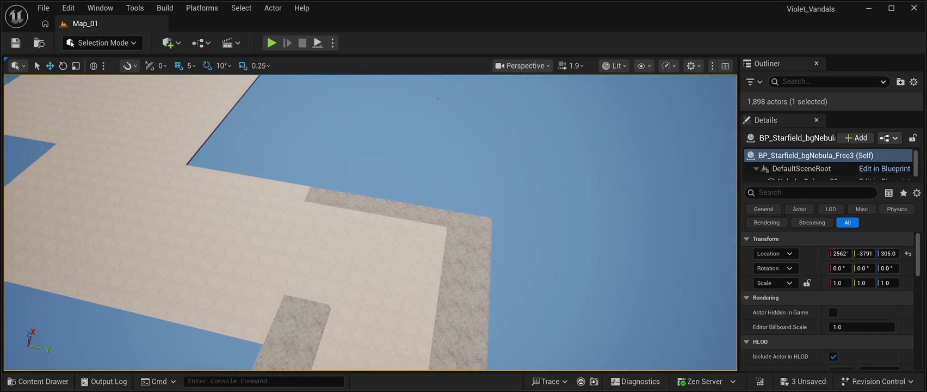
- Duplicate the seven-tile row starting at SM_RoadModuleVP176 and slide the copy along the building edge
{"action": "left_click", "coordinate": [425, 222]}
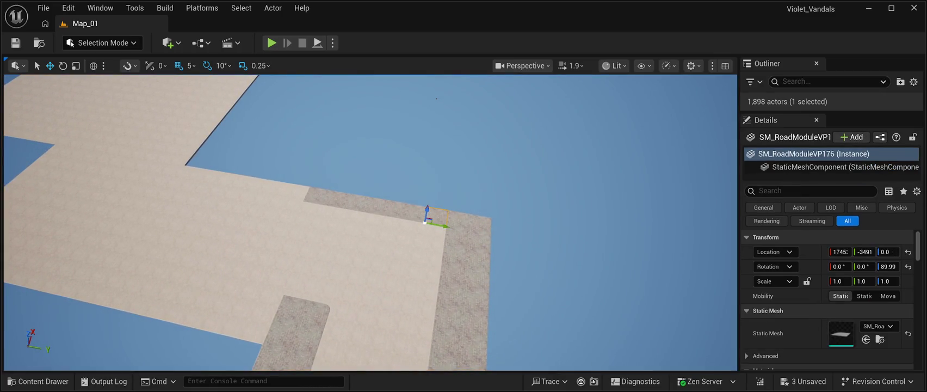
{"action": "left_click", "coordinate": [416, 211], "text": "ctrl"}
{"action": "left_click", "coordinate": [394, 208], "text": "ctrl"}
{"action": "left_click", "coordinate": [372, 204], "text": "ctrl"}
{"action": "left_click", "coordinate": [351, 201], "text": "ctrl"}
{"action": "left_click", "coordinate": [329, 198], "text": "ctrl"}
{"action": "left_click", "coordinate": [311, 195], "text": "ctrl"}
{"action": "key", "text": "ctrl+d"}
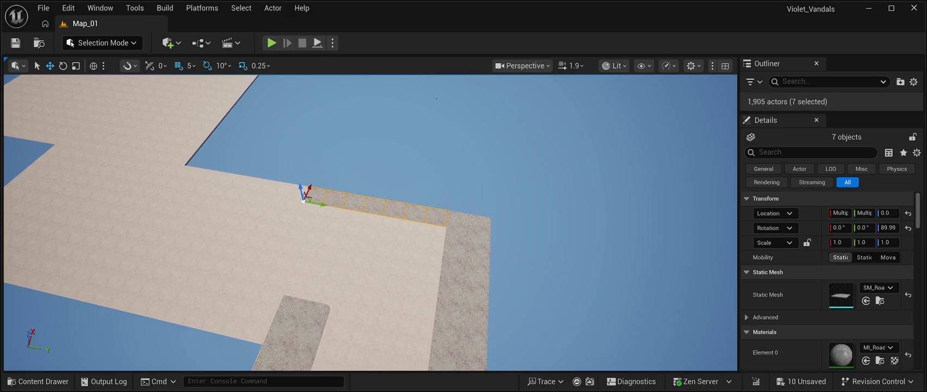
{"action": "mouse_move", "coordinate": [308, 191]}
{"action": "left_mouse_down"}
{"action": "mouse_move", "coordinate": [318, 202]}
{"action": "mouse_move", "coordinate": [296, 204]}
{"action": "left_mouse_up"}
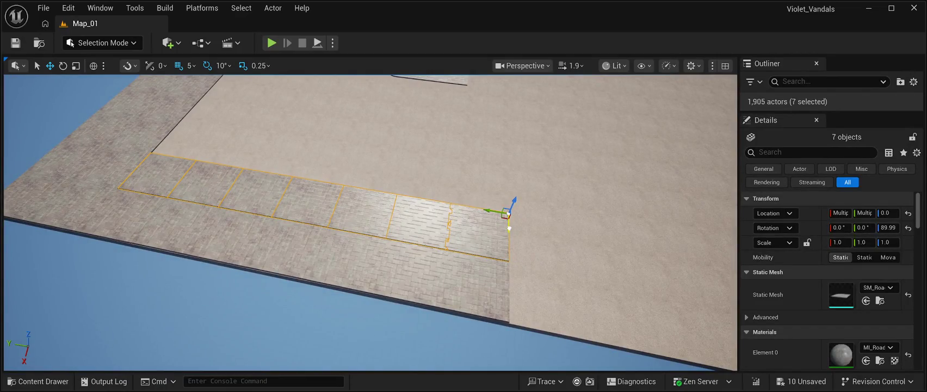
{"action": "left_click_drag", "start_coordinate": [509, 228], "coordinate": [509, 229]}
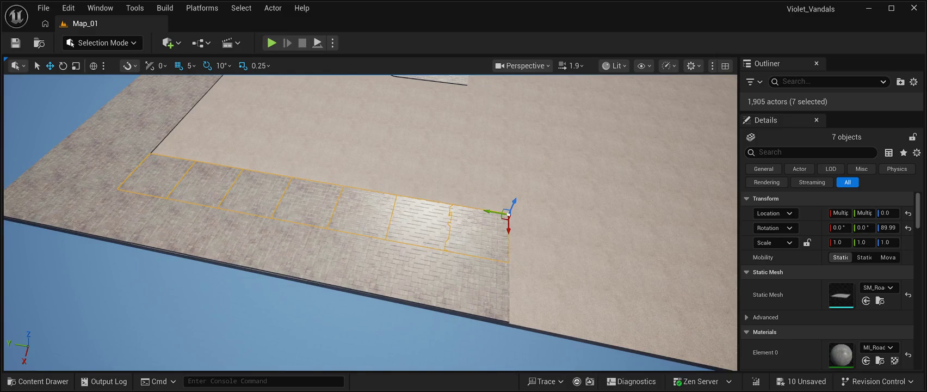
{"action": "left_click", "coordinate": [462, 342]}
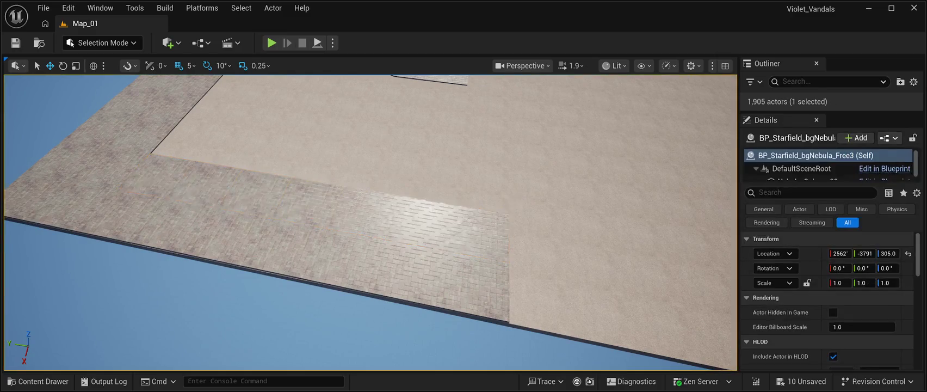
- Slide end tile SM_RoadModuleVP212 along the strip and set its Location Y to -6462
{"action": "left_click", "coordinate": [489, 239]}
{"action": "left_click_drag", "start_coordinate": [490, 212], "coordinate": [560, 215]}
{"action": "scroll", "coordinate": [370, 217], "scroll_direction": "up", "scroll_amount": 2}
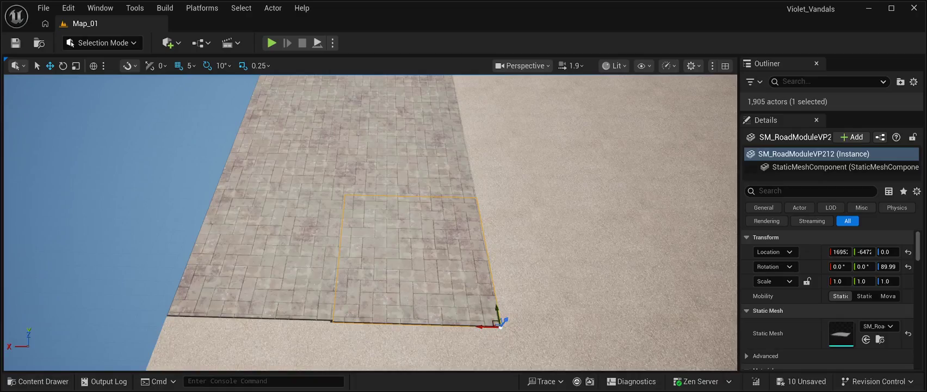
{"action": "mouse_move", "coordinate": [497, 308]}
{"action": "left_mouse_down"}
{"action": "mouse_move", "coordinate": [499, 256]}
{"action": "mouse_move", "coordinate": [498, 326]}
{"action": "mouse_move", "coordinate": [495, 147]}
{"action": "mouse_move", "coordinate": [495, 174]}
{"action": "mouse_move", "coordinate": [477, 156]}
{"action": "mouse_move", "coordinate": [485, 157]}
{"action": "mouse_move", "coordinate": [485, 185]}
{"action": "mouse_move", "coordinate": [493, 158]}
{"action": "left_mouse_up"}
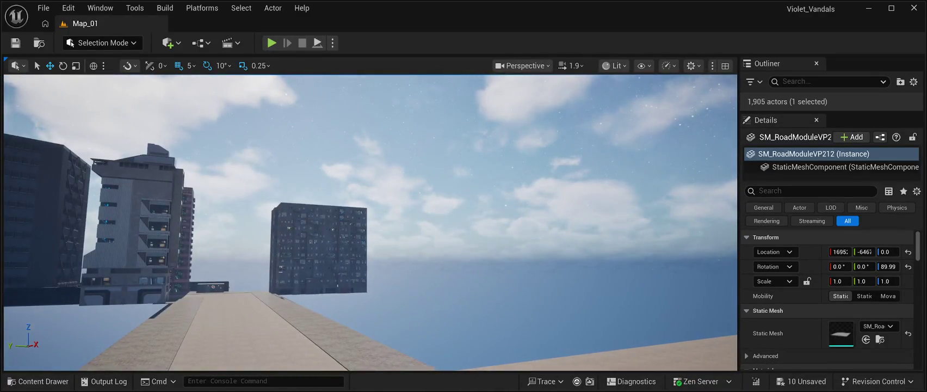
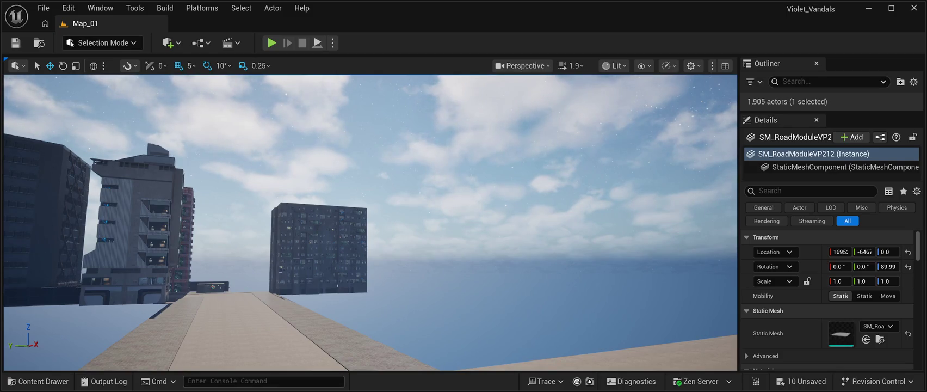
- Fly over the rooftops to the L-shaped ledge and select two adjacent paved sidewalk tiles
{"action": "type", "text": "wd"}
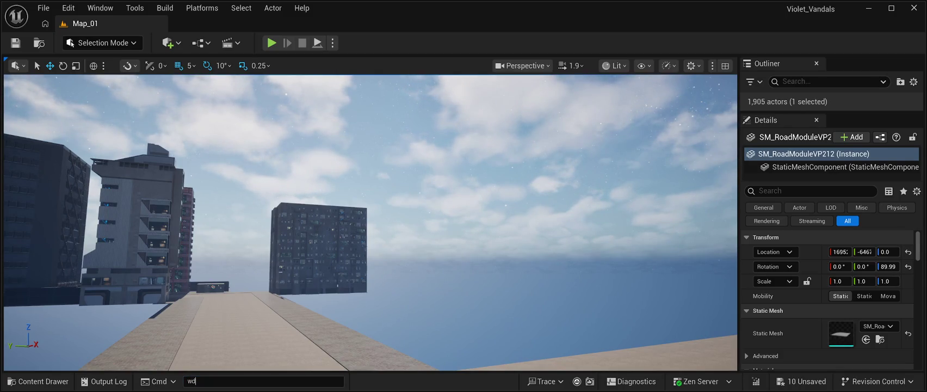
{"action": "left_click", "coordinate": [370, 136]}
{"action": "key", "text": "w"}
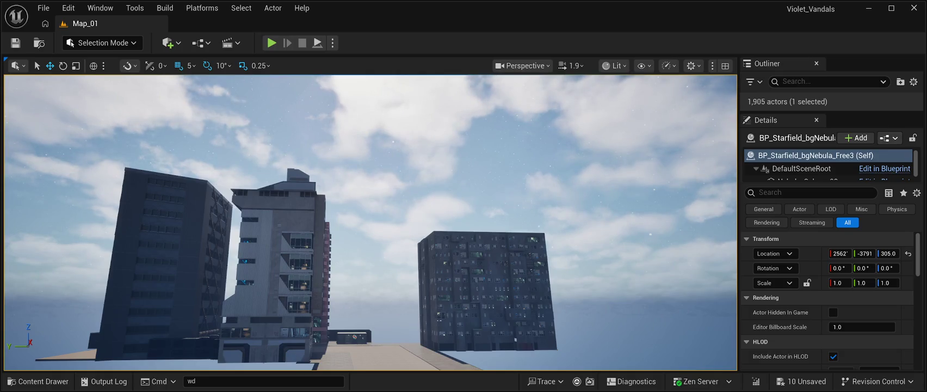
{"action": "key", "text": "w"}
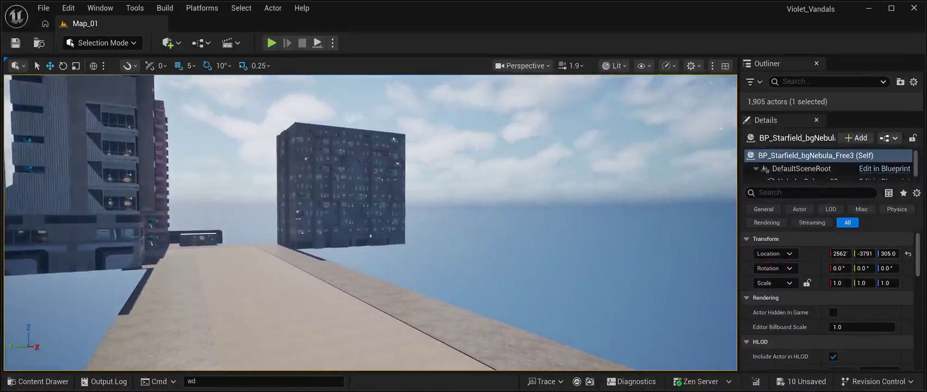
{"action": "key", "text": "d"}
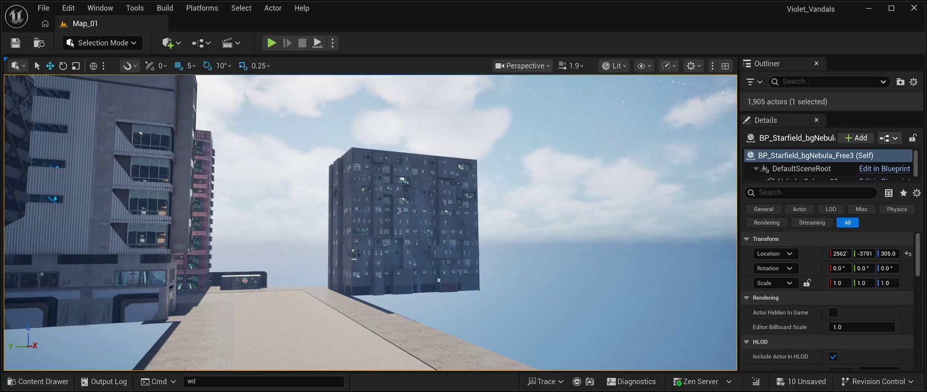
{"action": "key", "text": "w"}
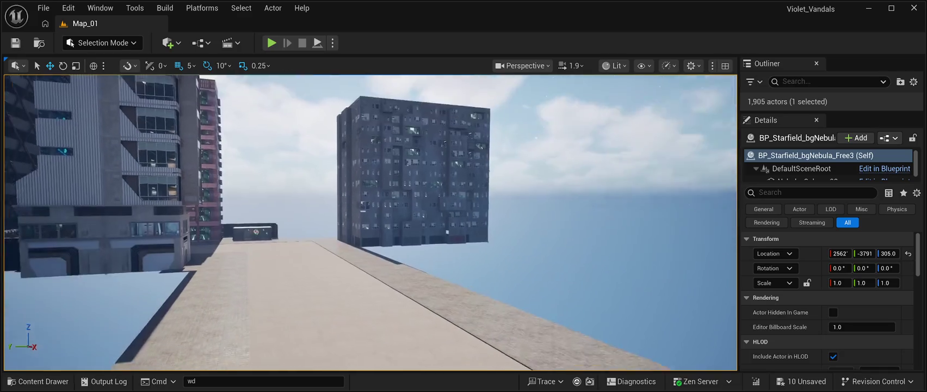
{"action": "key", "text": "w"}
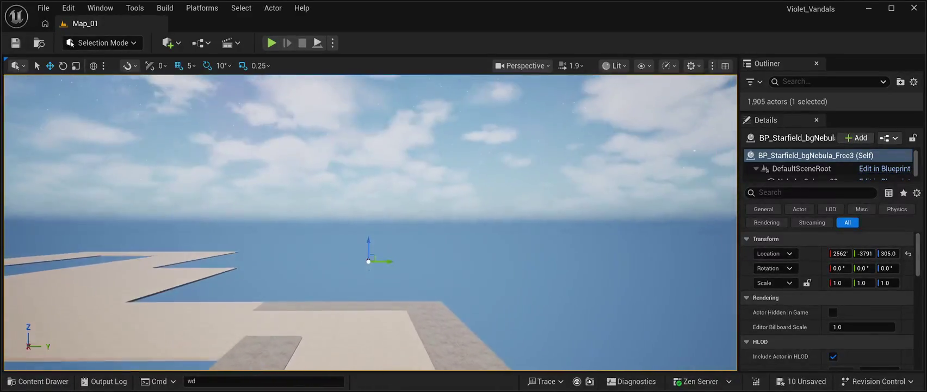
{"action": "key", "text": "w"}
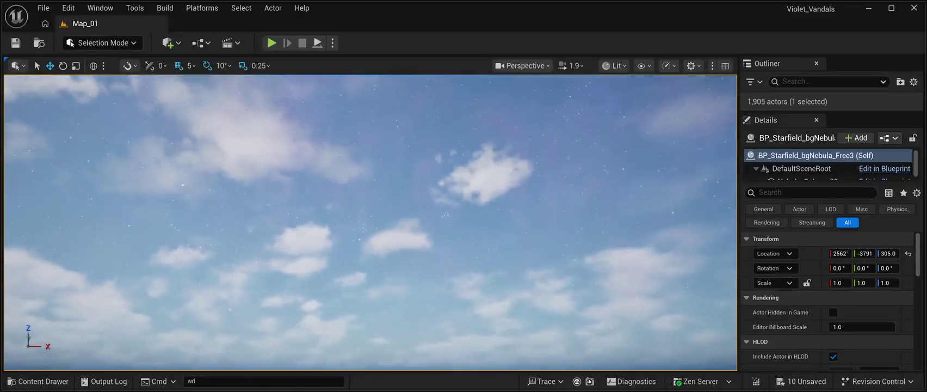
{"action": "key", "text": "w"}
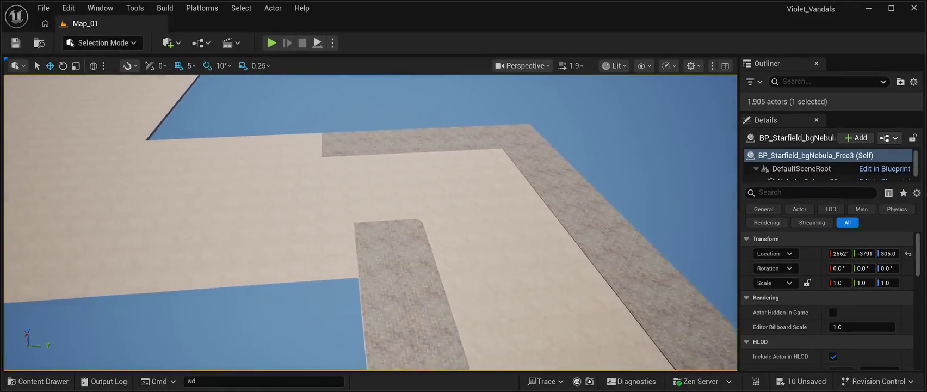
{"action": "key", "text": "w"}
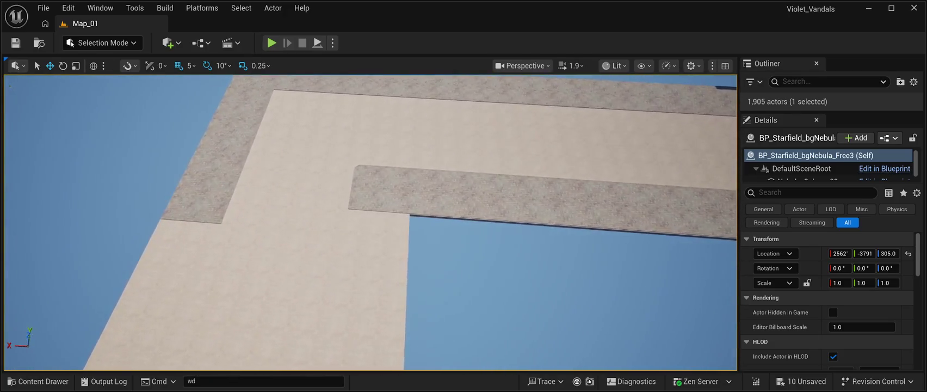
{"action": "left_click", "coordinate": [394, 200]}
{"action": "left_click", "coordinate": [364, 198]}
{"action": "left_click", "coordinate": [394, 199], "text": "ctrl"}
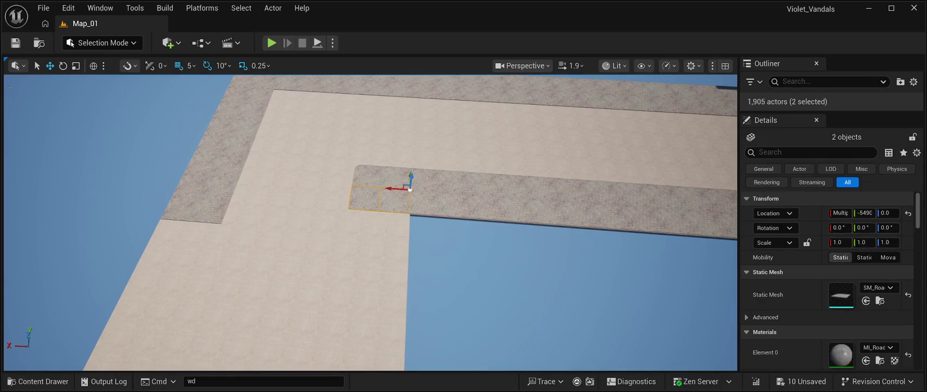
- Alt-drag copies of the two-tile pair further along the road edge
{"action": "left_click_drag", "start_coordinate": [370, 218], "coordinate": [256, 218]}
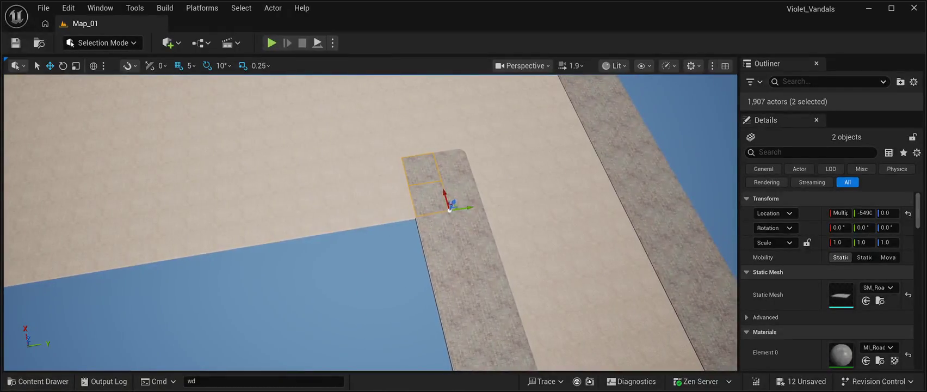
{"action": "mouse_move", "coordinate": [462, 208]}
{"action": "left_mouse_down"}
{"action": "mouse_move", "coordinate": [411, 212]}
{"action": "mouse_move", "coordinate": [430, 216]}
{"action": "left_mouse_up"}
{"action": "scroll", "coordinate": [416, 216], "scroll_direction": "up", "scroll_amount": 8}
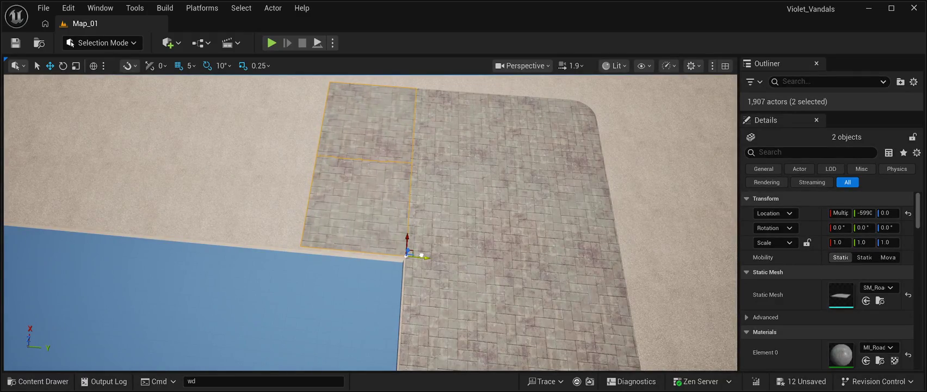
{"action": "scroll", "coordinate": [421, 255], "scroll_direction": "down", "scroll_amount": 5}
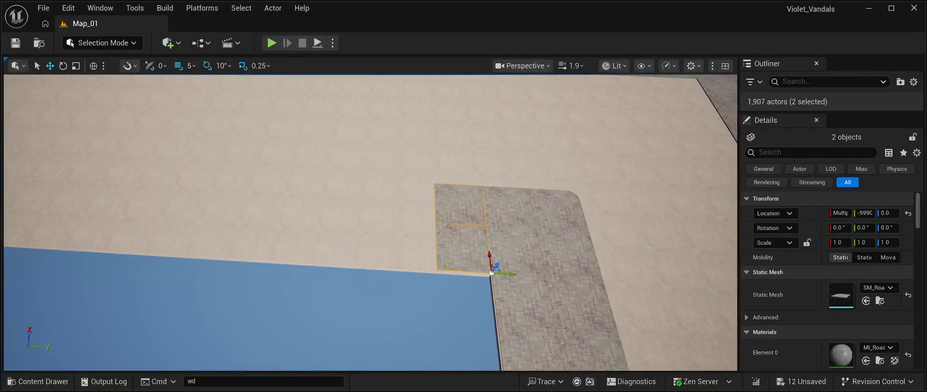
{"action": "mouse_move", "coordinate": [509, 273]}
{"action": "left_mouse_down"}
{"action": "mouse_move", "coordinate": [455, 273]}
{"action": "mouse_move", "coordinate": [457, 207]}
{"action": "mouse_move", "coordinate": [461, 280]}
{"action": "left_mouse_up"}
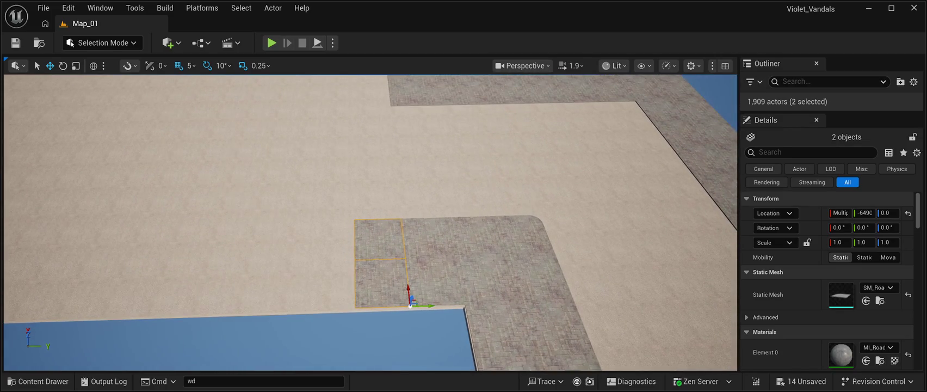
{"action": "mouse_move", "coordinate": [430, 306]}
{"action": "left_mouse_down", "text": "alt"}
{"action": "mouse_move", "coordinate": [368, 309]}
{"action": "mouse_move", "coordinate": [377, 310]}
{"action": "left_mouse_up", "text": "alt"}
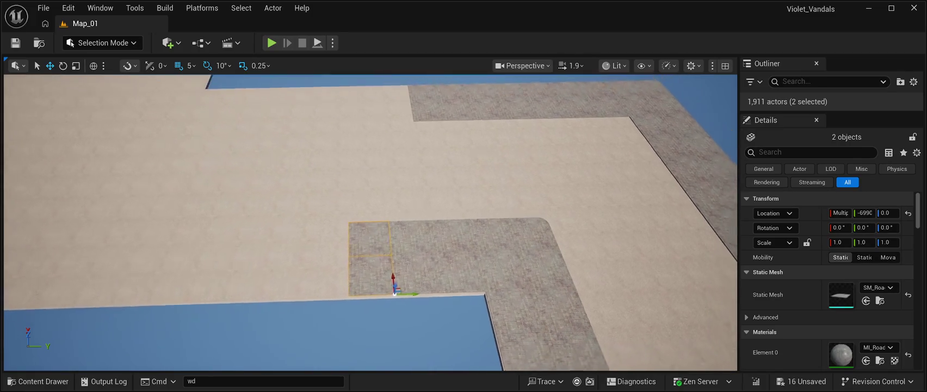
{"action": "key", "text": "a"}
{"action": "left_click_drag", "start_coordinate": [421, 290], "coordinate": [381, 294], "text": "alt"}
- Add more copies of the tile pair along the straight edge, nudging each into alignment
{"action": "key", "text": "Left"}
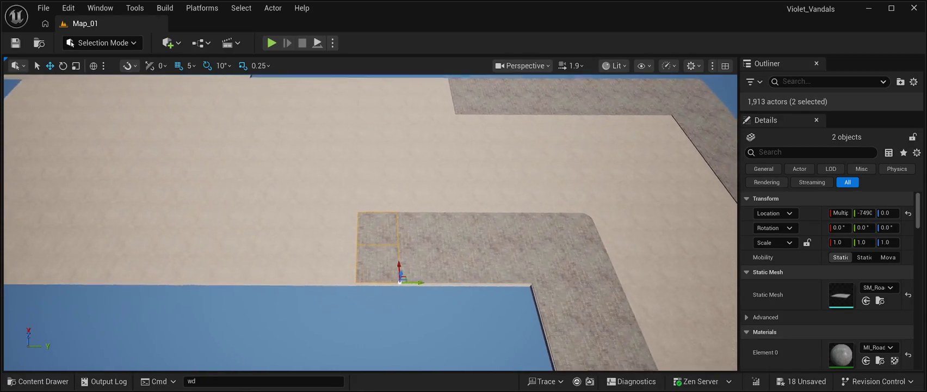
{"action": "key", "text": "Up"}
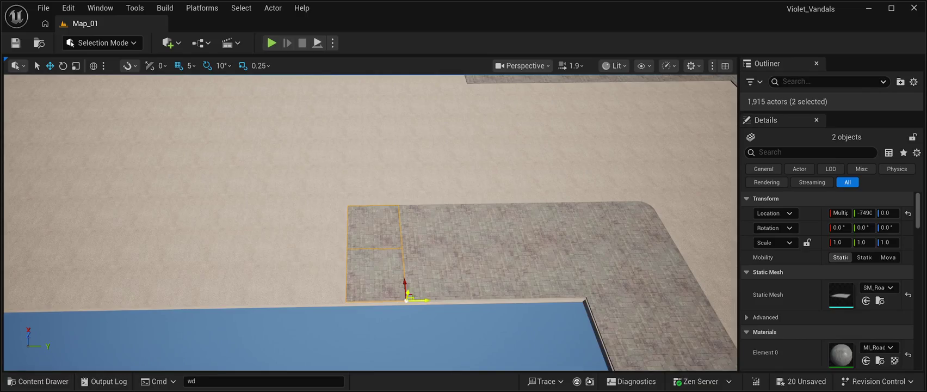
{"action": "left_click_drag", "start_coordinate": [407, 300], "coordinate": [362, 303], "text": "alt"}
{"action": "key", "text": "Down"}
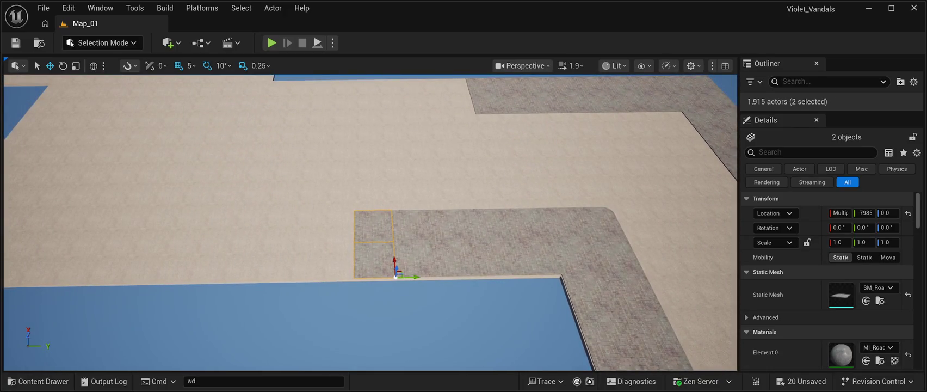
{"action": "left_click_drag", "start_coordinate": [414, 277], "coordinate": [375, 278]}
{"action": "key", "text": "Left"}
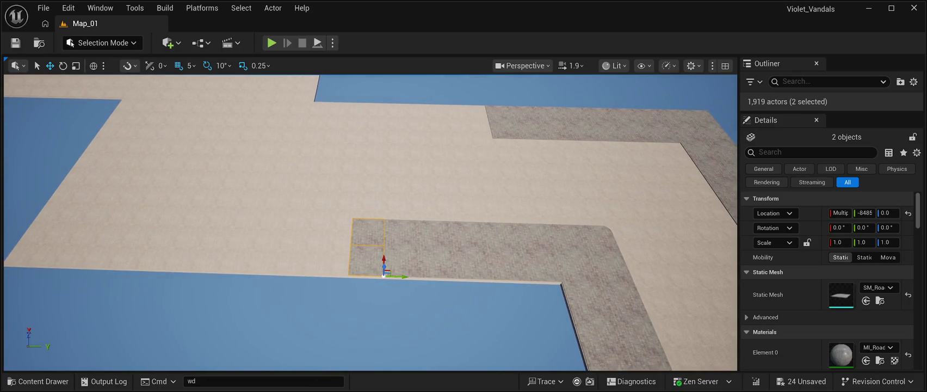
{"action": "mouse_move", "coordinate": [404, 277]}
{"action": "left_mouse_down"}
{"action": "mouse_move", "coordinate": [361, 278]}
{"action": "mouse_move", "coordinate": [371, 278]}
{"action": "left_mouse_up"}
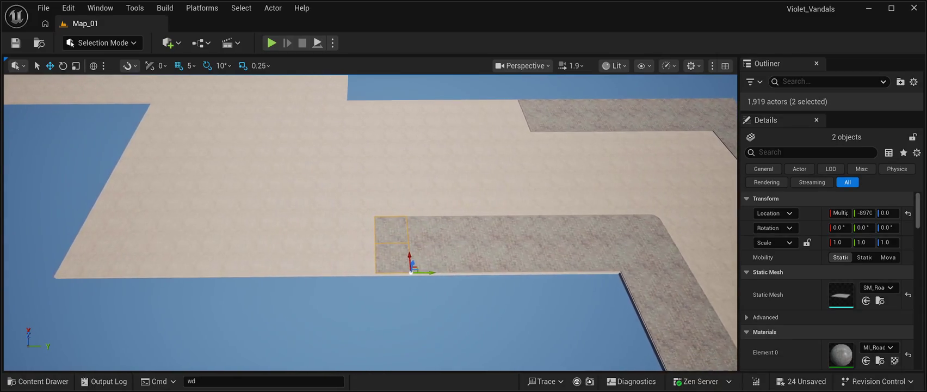
{"action": "key", "text": "ctrl+w"}
{"action": "left_click_drag", "start_coordinate": [430, 272], "coordinate": [396, 273]}
- Fine-tune the last pair's position and select a block of eight sidewalk tiles
{"action": "scroll", "coordinate": [396, 272], "scroll_direction": "up", "scroll_amount": 1}
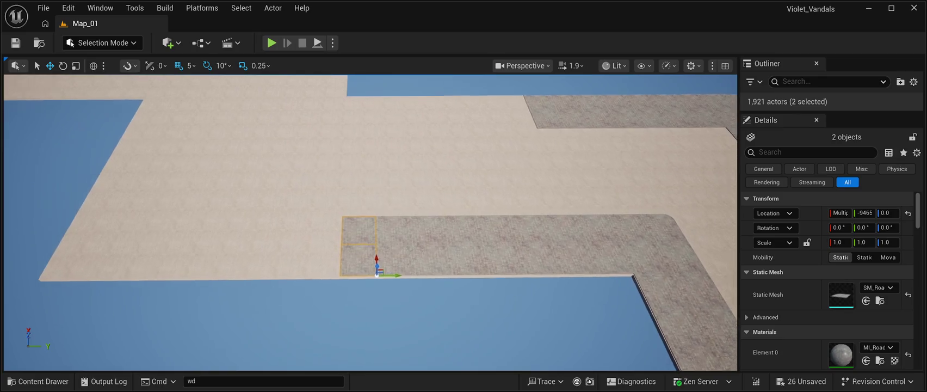
{"action": "scroll", "coordinate": [376, 274], "scroll_direction": "up", "scroll_amount": 5}
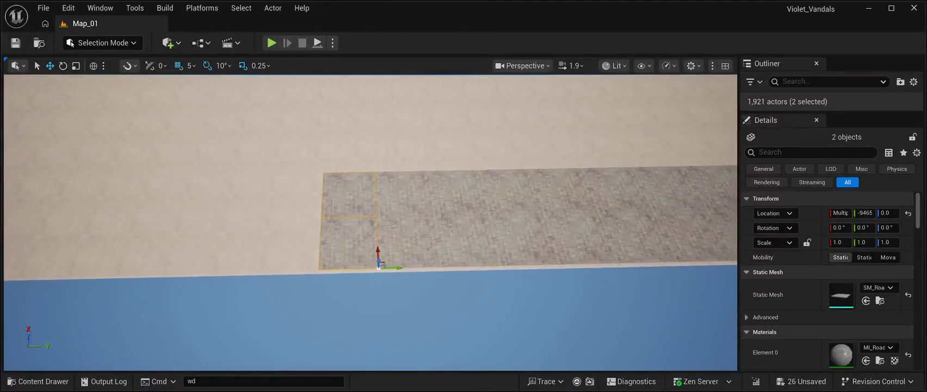
{"action": "left_click_drag", "start_coordinate": [314, 279], "coordinate": [312, 279]}
{"action": "scroll", "coordinate": [312, 279], "scroll_direction": "down", "scroll_amount": 4}
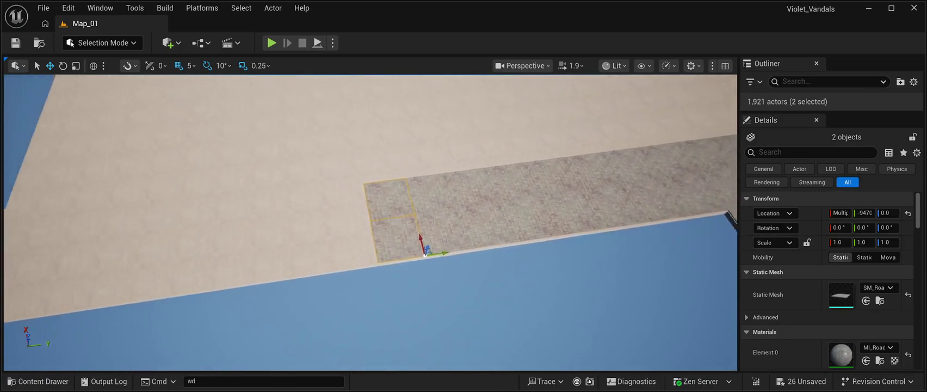
{"action": "scroll", "coordinate": [312, 279], "scroll_direction": "down", "scroll_amount": 2}
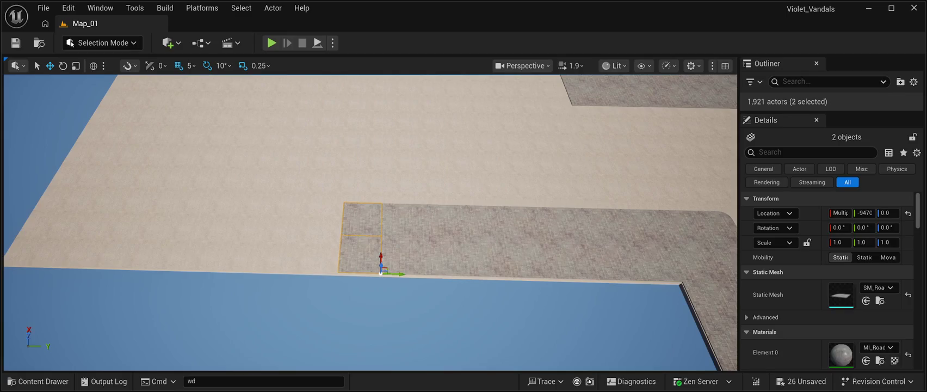
{"action": "mouse_move", "coordinate": [397, 274]}
{"action": "left_mouse_down"}
{"action": "mouse_move", "coordinate": [525, 277]}
{"action": "mouse_move", "coordinate": [379, 272]}
{"action": "left_mouse_up"}
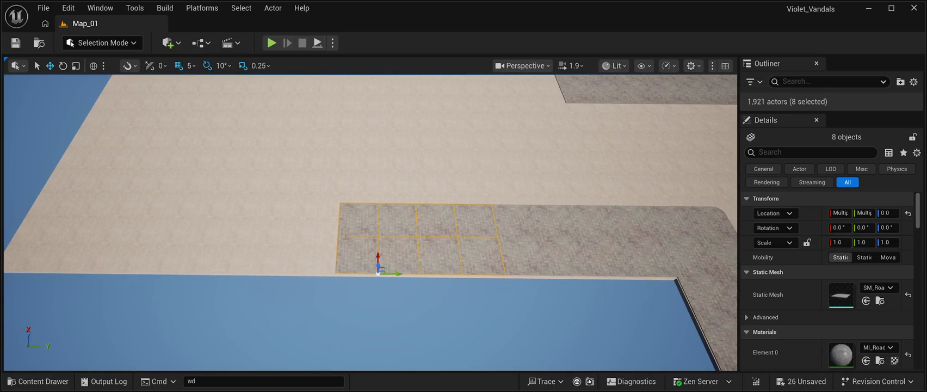
- Copy the eight-tile block further along the edge and adjust its position
{"action": "left_click_drag", "start_coordinate": [396, 274], "coordinate": [221, 292]}
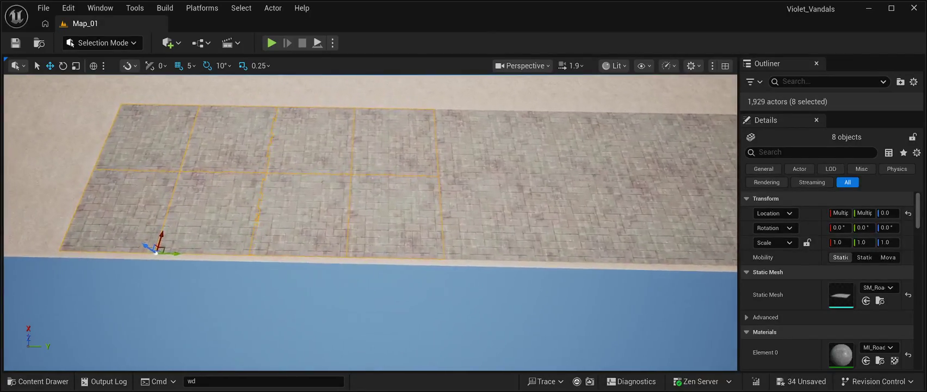
{"action": "left_click_drag", "start_coordinate": [198, 254], "coordinate": [192, 254]}
{"action": "scroll", "coordinate": [370, 221], "scroll_direction": "down", "scroll_amount": 3}
{"action": "scroll", "coordinate": [369, 222], "scroll_direction": "down", "scroll_amount": 2}
- Duplicate the eight tiles again with Ctrl+D, slide them flush into line, and deselect
{"action": "key", "text": "ctrl+d"}
{"action": "left_click_drag", "start_coordinate": [331, 250], "coordinate": [122, 251]}
{"action": "scroll", "coordinate": [122, 251], "scroll_direction": "up", "scroll_amount": 3}
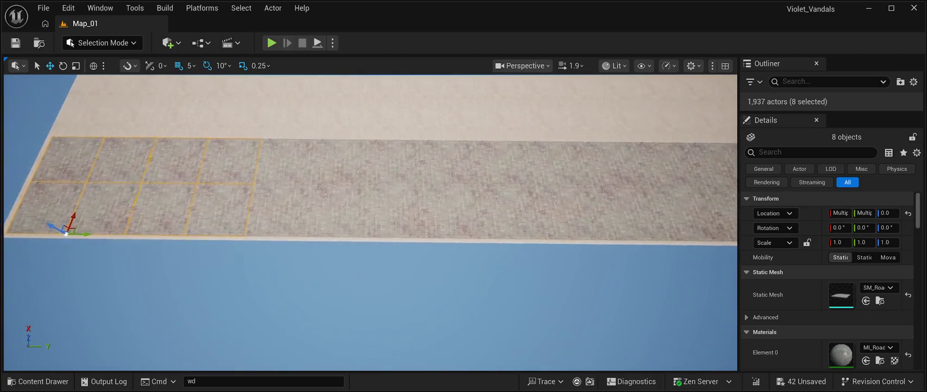
{"action": "scroll", "coordinate": [369, 163], "scroll_direction": "up", "scroll_amount": 2}
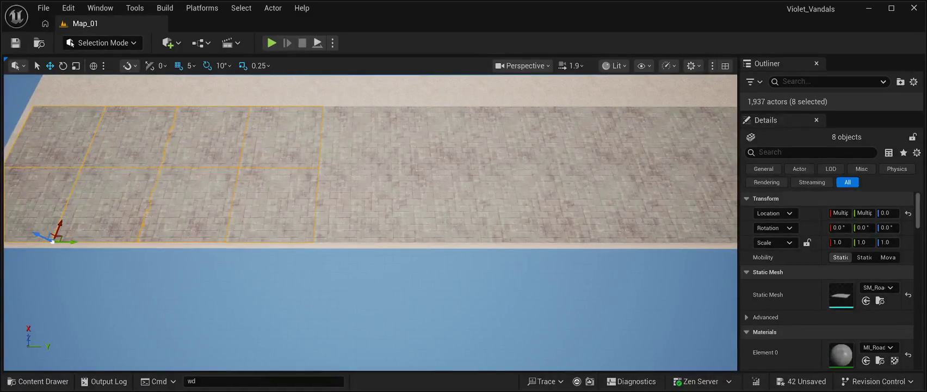
{"action": "mouse_move", "coordinate": [75, 240]}
{"action": "left_mouse_down"}
{"action": "mouse_move", "coordinate": [244, 180]}
{"action": "mouse_move", "coordinate": [245, 163]}
{"action": "mouse_move", "coordinate": [218, 130]}
{"action": "left_mouse_up"}
{"action": "left_click", "coordinate": [562, 130]}
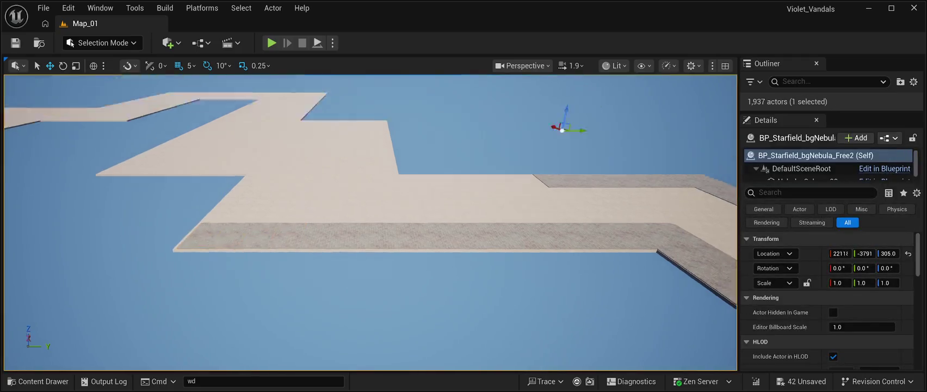
- Select four paving tiles on another road stretch and copy them along the road, closing the gap
{"action": "mouse_move", "coordinate": [370, 222]}
{"action": "left_mouse_down"}
{"action": "mouse_move", "coordinate": [370, 196]}
{"action": "mouse_move", "coordinate": [381, 201]}
{"action": "mouse_move", "coordinate": [381, 229]}
{"action": "mouse_move", "coordinate": [391, 185]}
{"action": "mouse_move", "coordinate": [391, 240]}
{"action": "mouse_move", "coordinate": [392, 174]}
{"action": "mouse_move", "coordinate": [391, 262]}
{"action": "mouse_move", "coordinate": [392, 245]}
{"action": "left_mouse_up"}
{"action": "left_click", "coordinate": [427, 236]}
{"action": "left_click", "coordinate": [381, 236]}
{"action": "left_click", "coordinate": [332, 236], "text": "ctrl"}
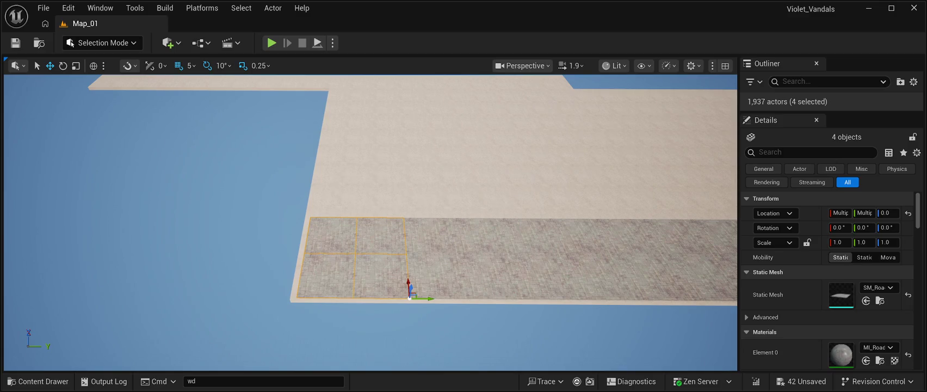
{"action": "left_click_drag", "start_coordinate": [407, 289], "coordinate": [389, 205]}
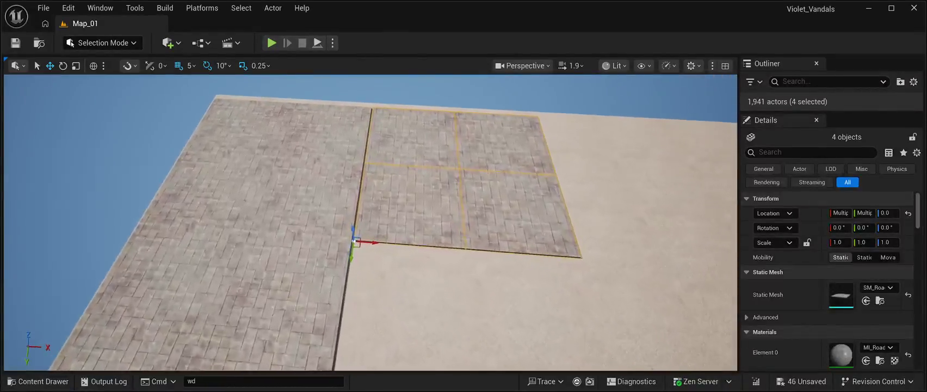
{"action": "left_click_drag", "start_coordinate": [375, 243], "coordinate": [372, 245]}
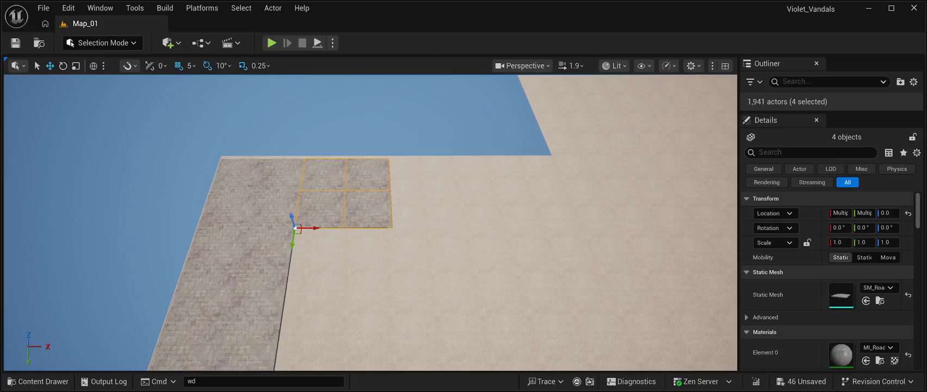
- Place another copy of the four-tile block and inspect the tile seams
{"action": "left_click_drag", "start_coordinate": [314, 227], "coordinate": [414, 231]}
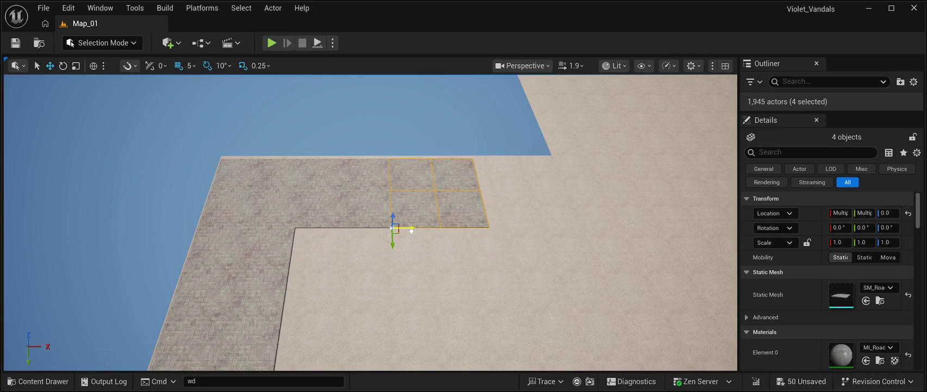
{"action": "key", "text": "w"}
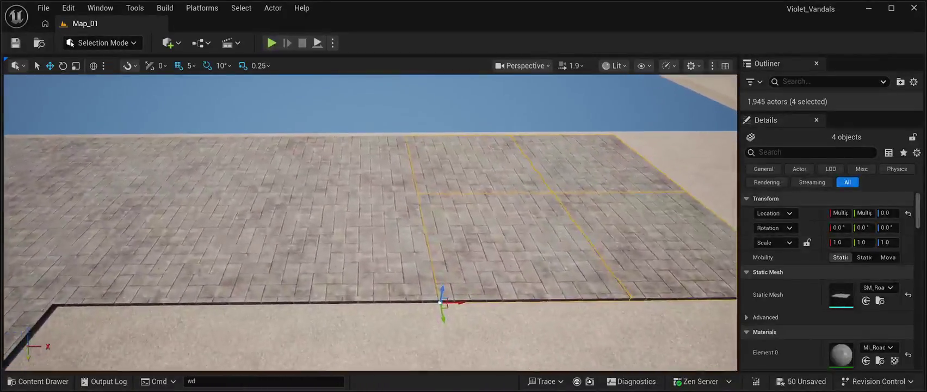
{"action": "key", "text": "s"}
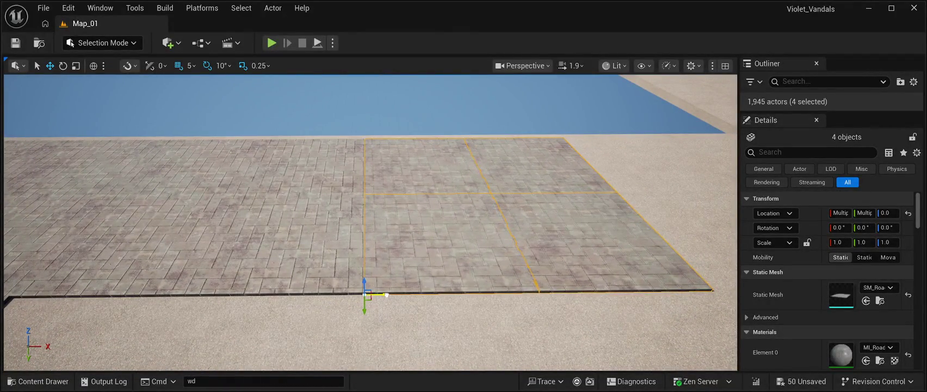
{"action": "key", "text": "d"}
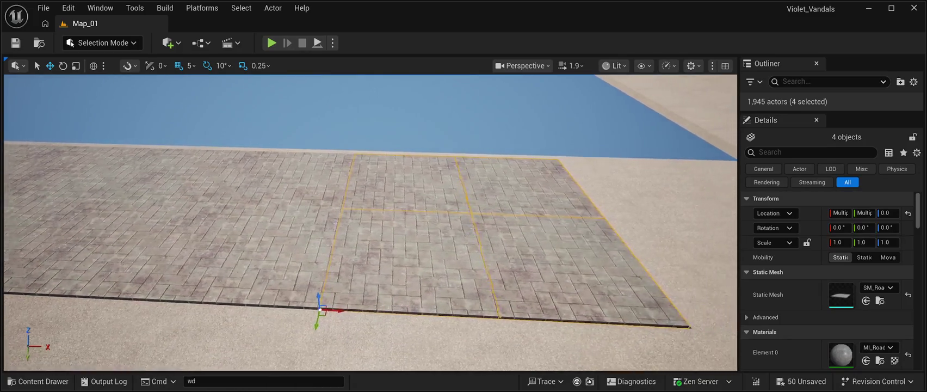
{"action": "key", "text": "a"}
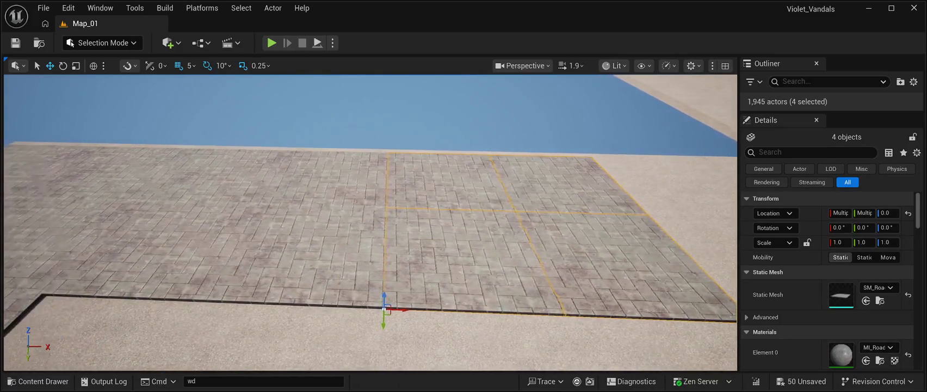
{"action": "key", "text": "s"}
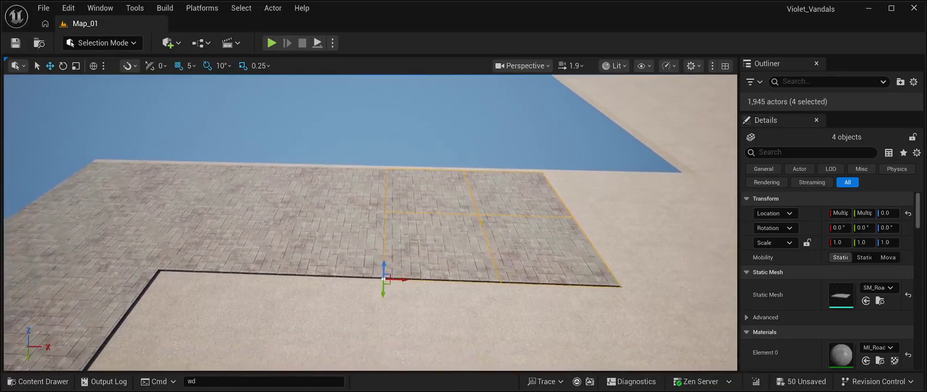
{"action": "key", "text": "s"}
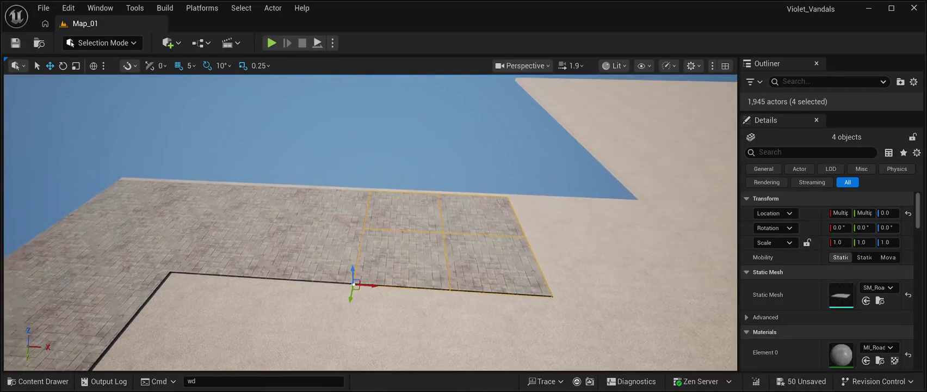
{"action": "key", "text": "a"}
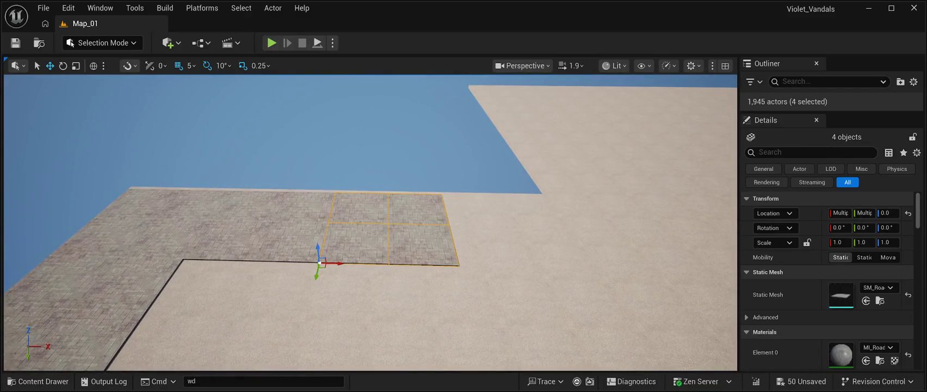
- Add a further four-tile copy toward the L-shaped corner and check the joins from above
{"action": "left_click_drag", "start_coordinate": [342, 253], "coordinate": [488, 256]}
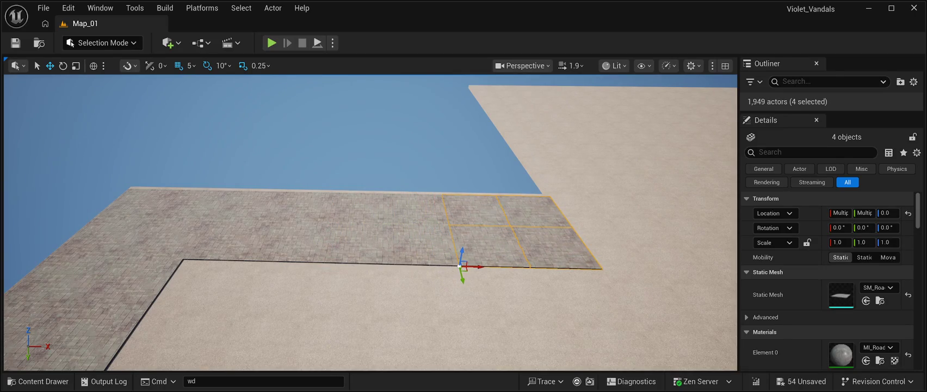
{"action": "key", "text": "d"}
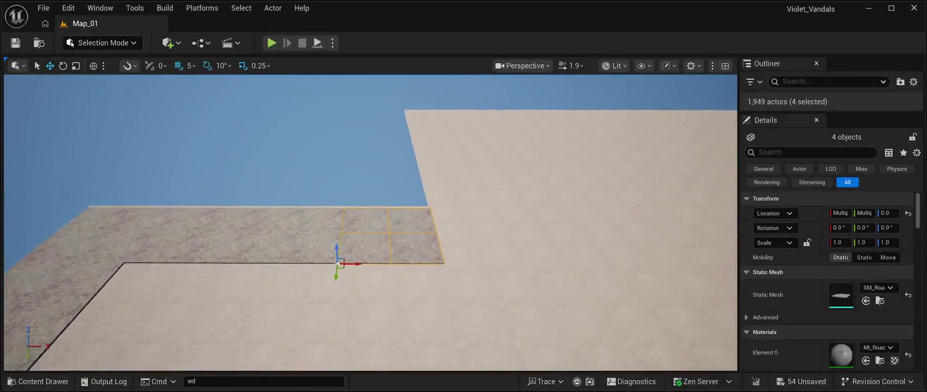
{"action": "key", "text": "e"}
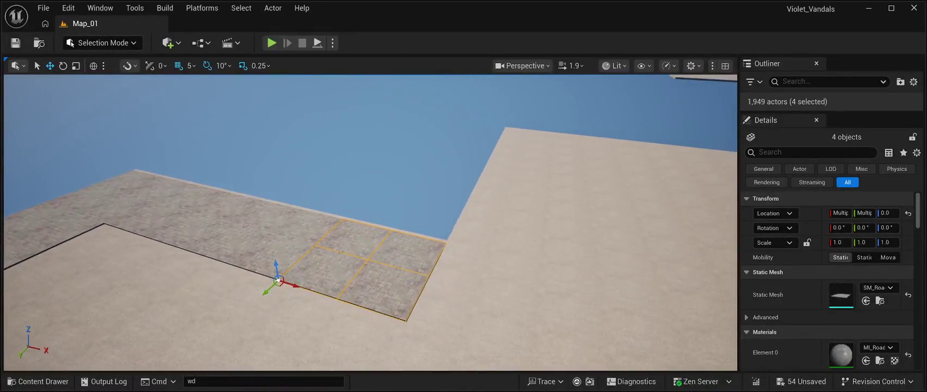
{"action": "key", "text": "a"}
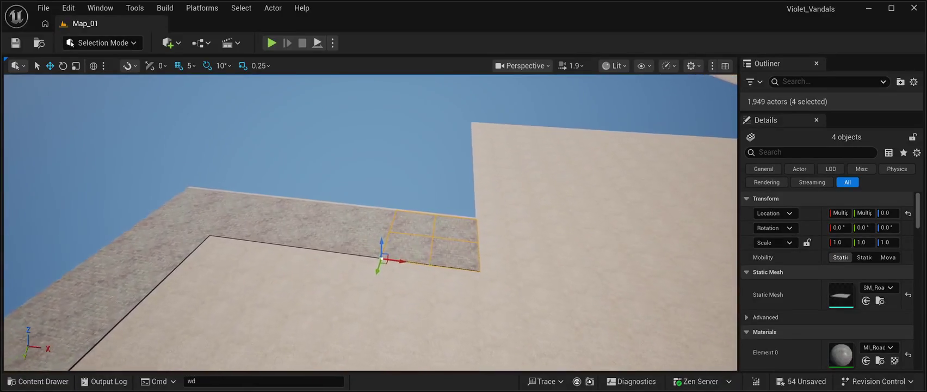
{"action": "key", "text": "w"}
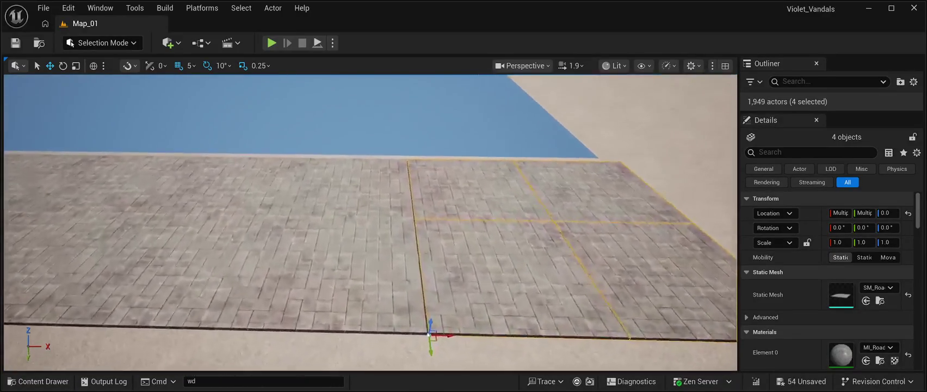
{"action": "key", "text": "s"}
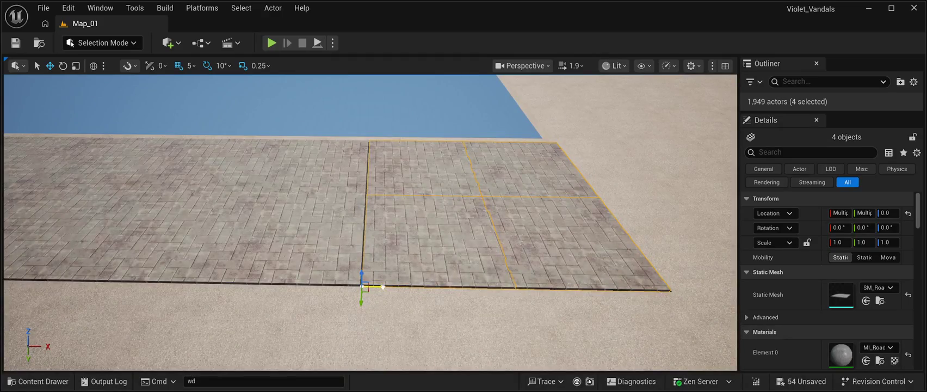
{"action": "key", "text": "d"}
{"action": "key", "text": "s"}
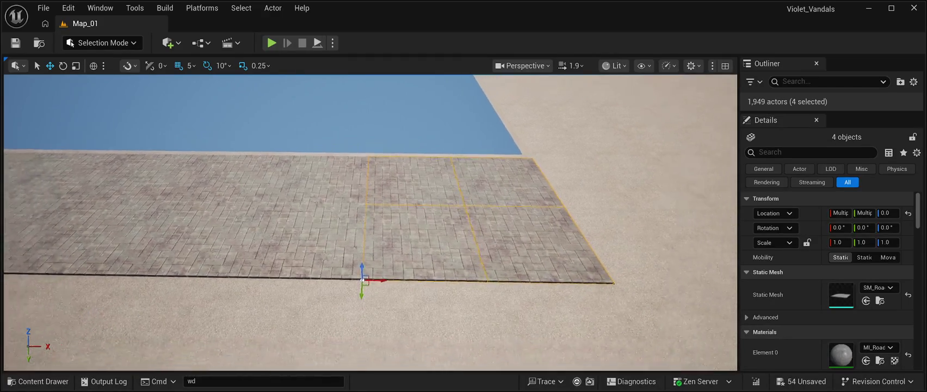
{"action": "key", "text": "e"}
{"action": "mouse_move", "coordinate": [370, 223]}
{"action": "left_mouse_down"}
{"action": "mouse_move", "coordinate": [370, 82]}
{"action": "mouse_move", "coordinate": [353, 81]}
{"action": "left_mouse_up"}
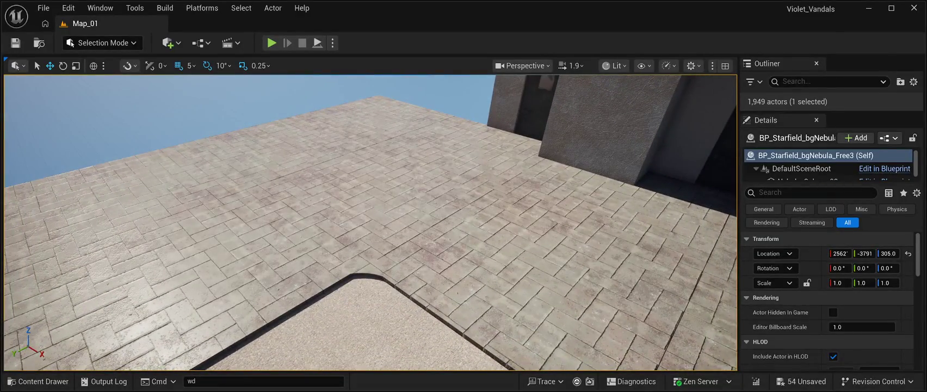
- Select the curved curb piece, copy it along the road, and slide it back toward the building
{"action": "left_click", "coordinate": [370, 272]}
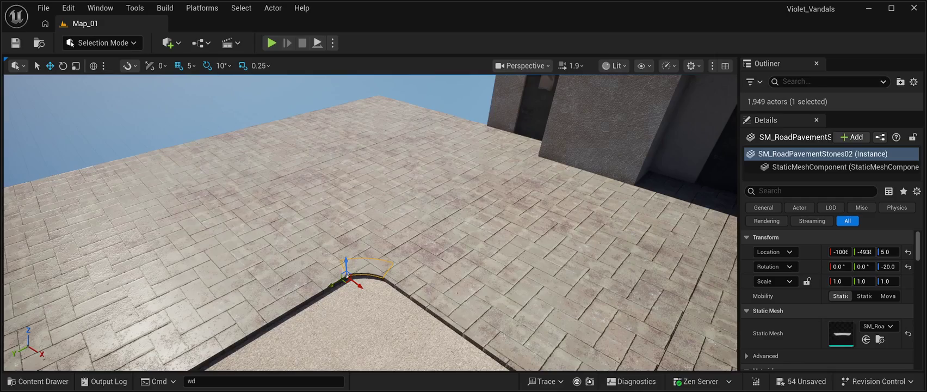
{"action": "left_click_drag", "start_coordinate": [369, 218], "coordinate": [370, 188]}
{"action": "left_click_drag", "start_coordinate": [318, 259], "coordinate": [729, 217]}
{"action": "key", "text": "f"}
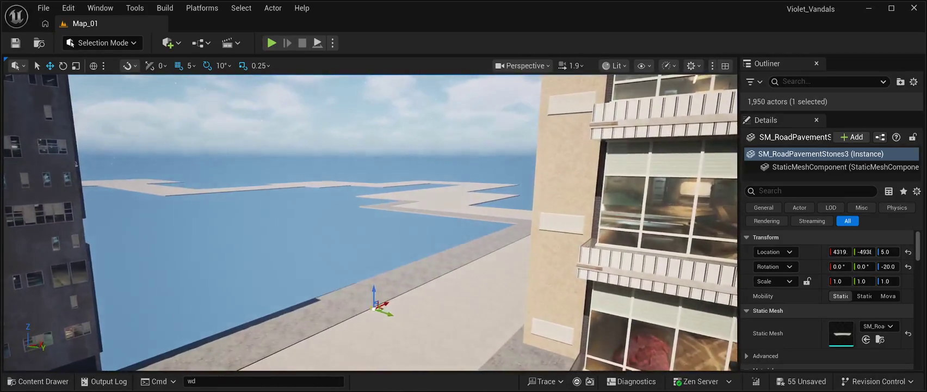
{"action": "left_click_drag", "start_coordinate": [388, 300], "coordinate": [538, 233]}
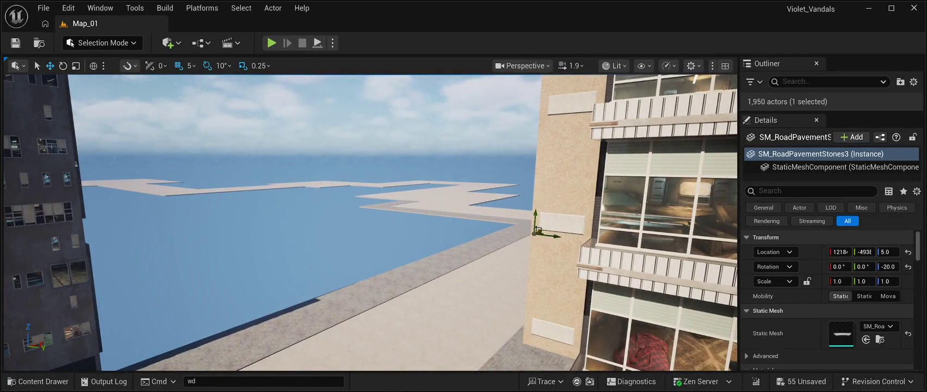
{"action": "key", "text": "f"}
- Fly to the road corner and slide the SM_RoadPavementStones3 piece to the inside sidewalk corner
{"action": "key", "text": "d"}
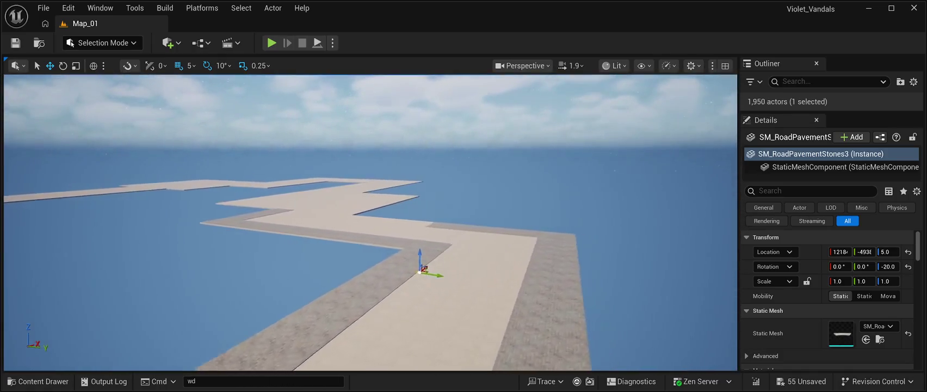
{"action": "key", "text": "w"}
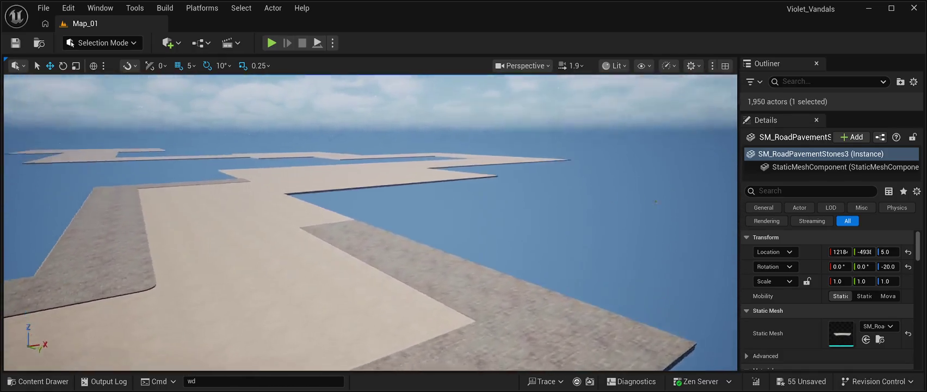
{"action": "key", "text": "s"}
{"action": "key", "text": "w"}
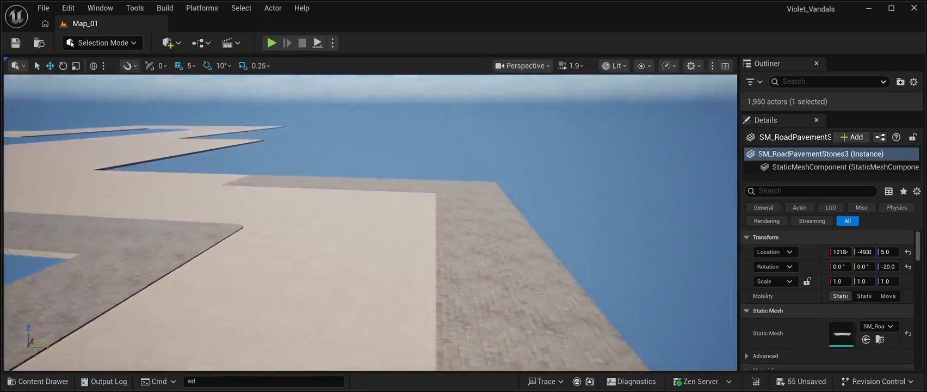
{"action": "key", "text": "a"}
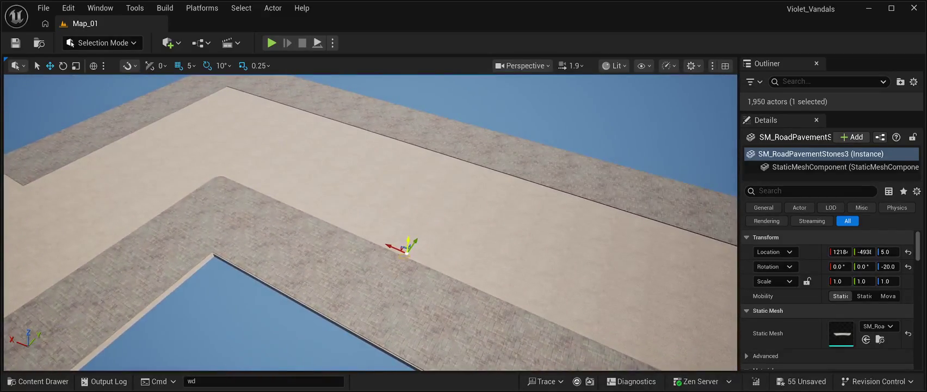
{"action": "mouse_move", "coordinate": [412, 239]}
{"action": "left_mouse_down"}
{"action": "mouse_move", "coordinate": [467, 177]}
{"action": "mouse_move", "coordinate": [213, 103]}
{"action": "left_mouse_up"}
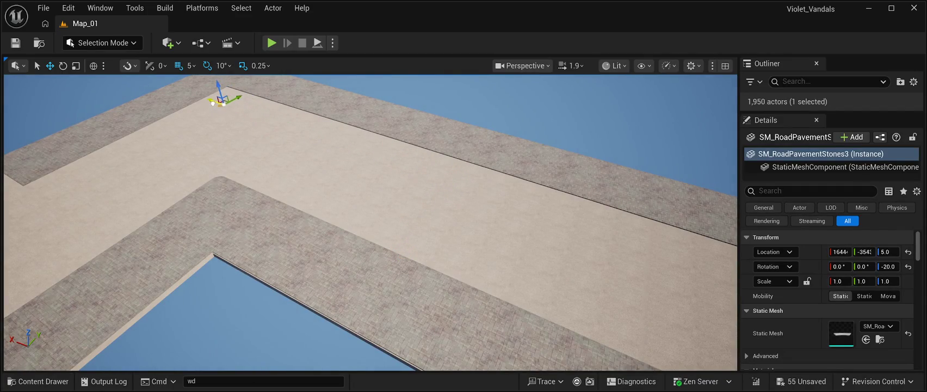
{"action": "key", "text": "w"}
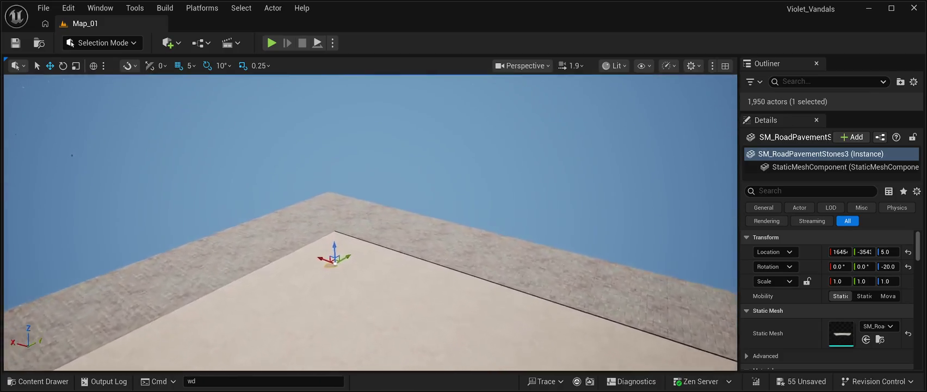
{"action": "key", "text": "w"}
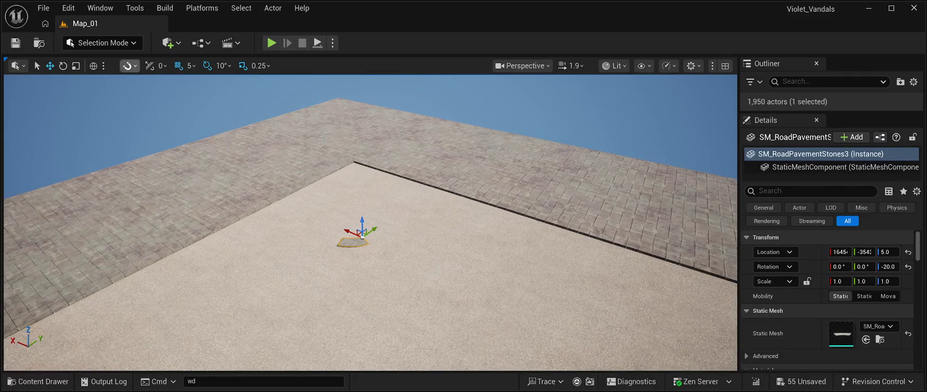
{"action": "left_click", "coordinate": [63, 65]}
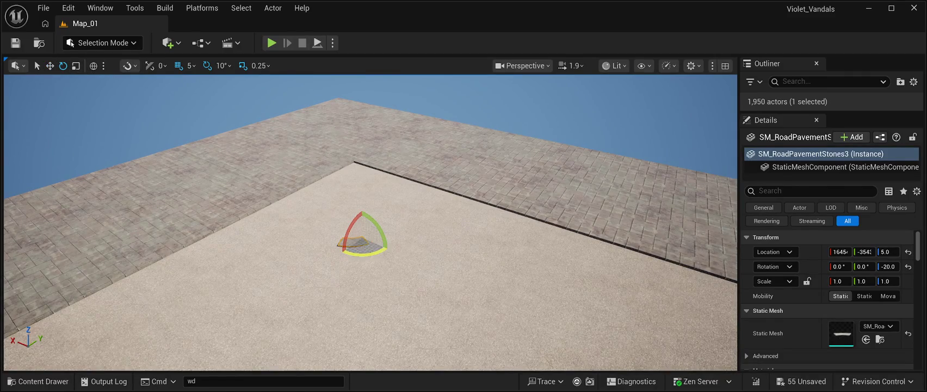
- Turn the pavement piece to face the corner and nudge it flush against the curb
{"action": "mouse_move", "coordinate": [364, 252]}
{"action": "left_mouse_down"}
{"action": "mouse_move", "coordinate": [326, 225]}
{"action": "mouse_move", "coordinate": [365, 256]}
{"action": "mouse_move", "coordinate": [383, 251]}
{"action": "left_mouse_up"}
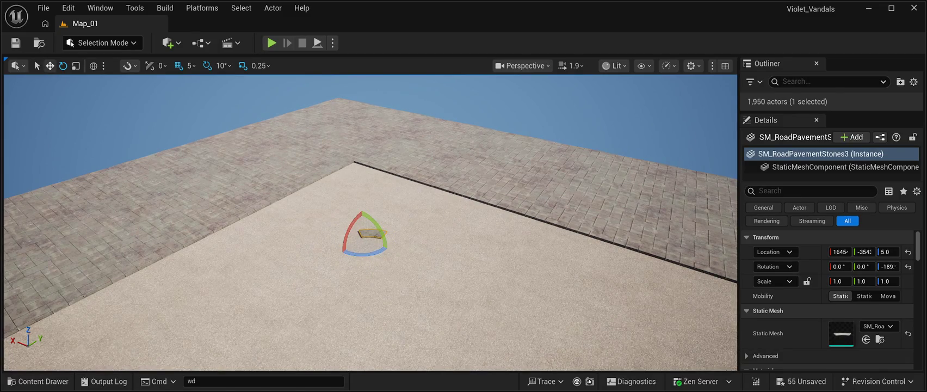
{"action": "left_click", "coordinate": [50, 65]}
{"action": "mouse_move", "coordinate": [359, 232]}
{"action": "left_mouse_down"}
{"action": "mouse_move", "coordinate": [324, 200]}
{"action": "mouse_move", "coordinate": [375, 168]}
{"action": "mouse_move", "coordinate": [338, 159]}
{"action": "left_mouse_up"}
{"action": "key", "text": "f"}
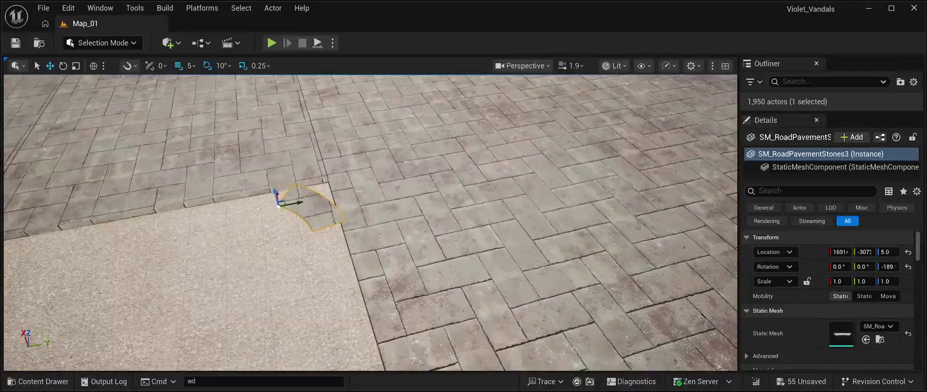
{"action": "mouse_move", "coordinate": [296, 202]}
{"action": "left_mouse_down"}
{"action": "mouse_move", "coordinate": [349, 181]}
{"action": "mouse_move", "coordinate": [351, 158]}
{"action": "mouse_move", "coordinate": [395, 156]}
{"action": "left_mouse_up"}
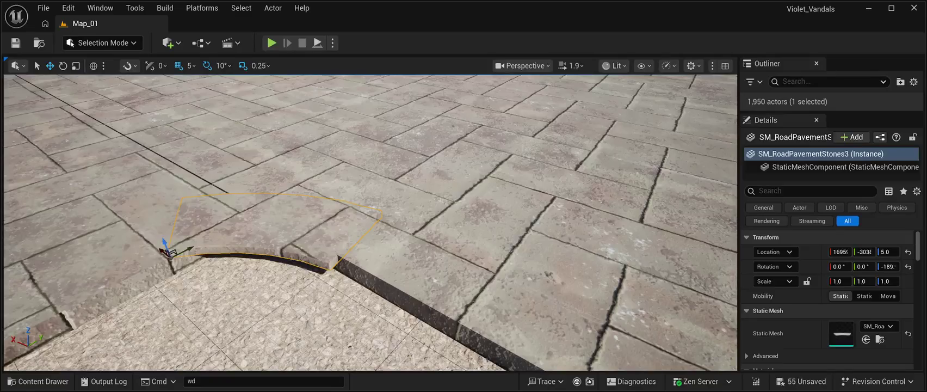
{"action": "left_click_drag", "start_coordinate": [198, 249], "coordinate": [203, 248]}
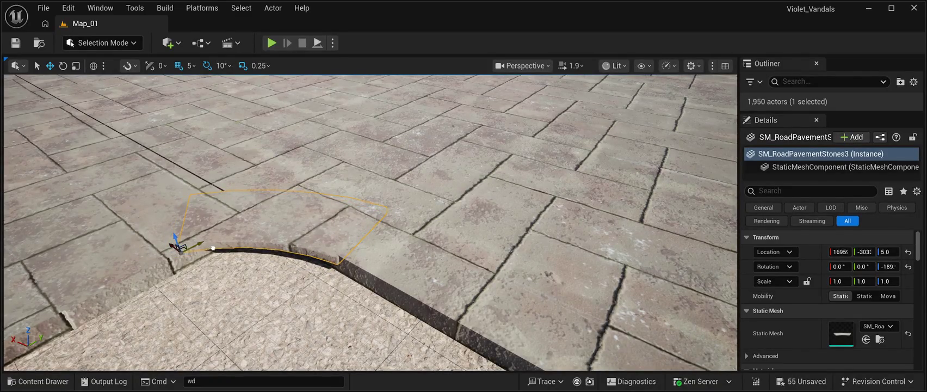
{"action": "left_click_drag", "start_coordinate": [215, 248], "coordinate": [217, 247]}
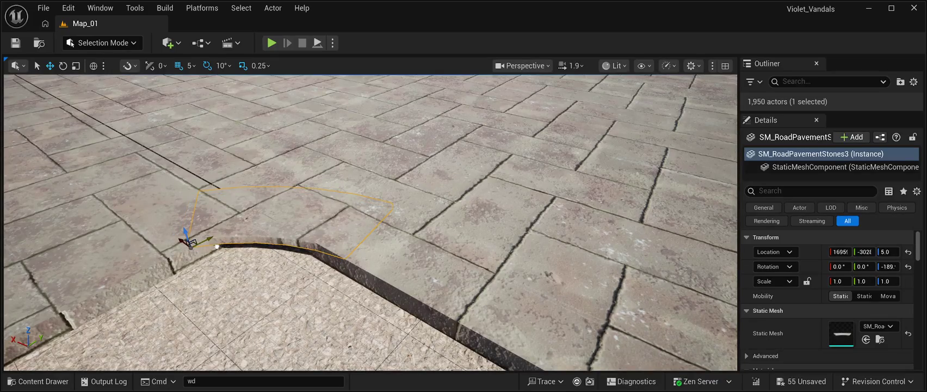
{"action": "mouse_move", "coordinate": [369, 223]}
{"action": "left_mouse_down"}
{"action": "mouse_move", "coordinate": [370, 239]}
{"action": "mouse_move", "coordinate": [370, 207]}
{"action": "mouse_move", "coordinate": [370, 239]}
{"action": "mouse_move", "coordinate": [362, 239]}
{"action": "left_mouse_up"}
- Fine-tune its rotation to about -199° Z, save all changes, and start play-testing
{"action": "key", "text": "e"}
{"action": "left_click_drag", "start_coordinate": [285, 290], "coordinate": [297, 287]}
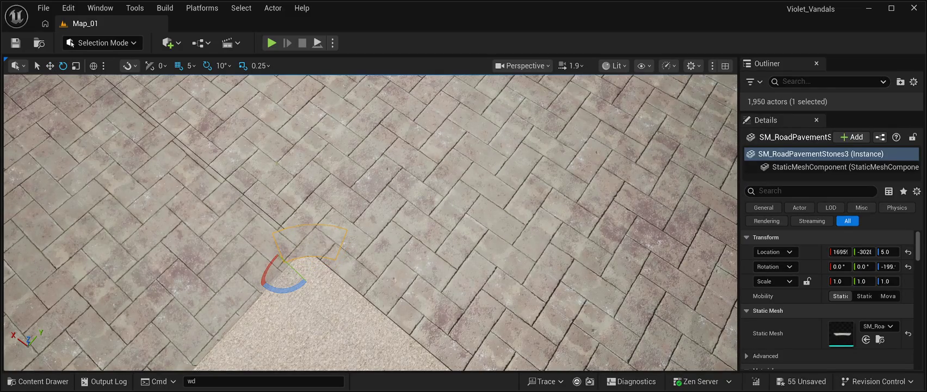
{"action": "key", "text": "w"}
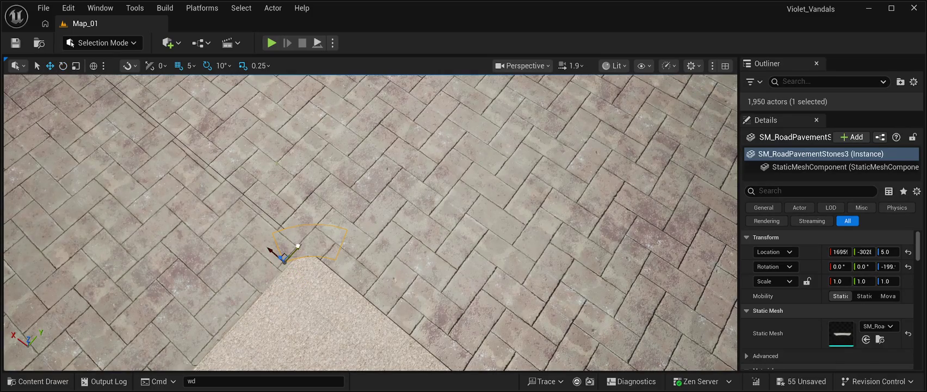
{"action": "mouse_move", "coordinate": [370, 223]}
{"action": "left_mouse_down"}
{"action": "mouse_move", "coordinate": [370, 147]}
{"action": "mouse_move", "coordinate": [451, 147]}
{"action": "left_mouse_up"}
{"action": "left_click", "coordinate": [490, 125]}
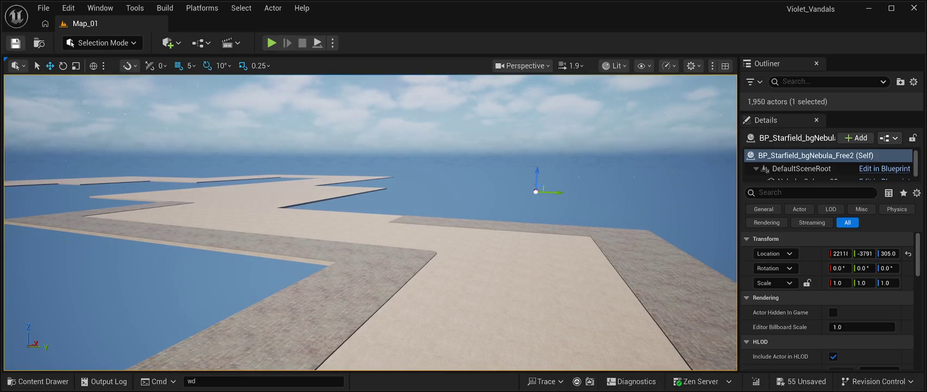
{"action": "key", "text": "ctrl+s"}
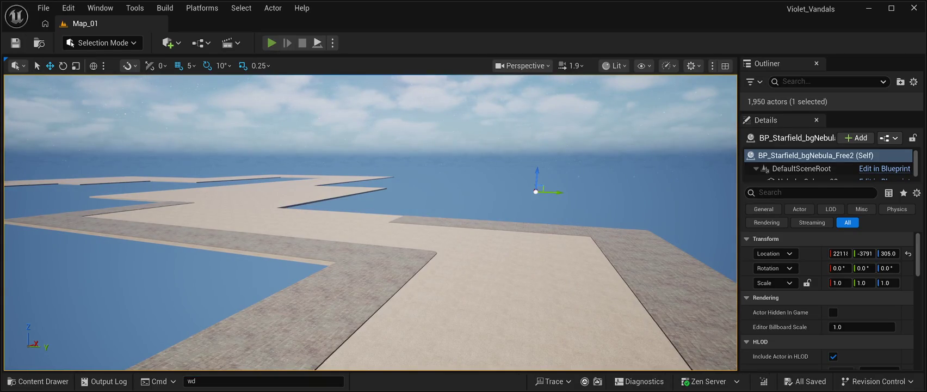
{"action": "key", "text": "alt+p"}
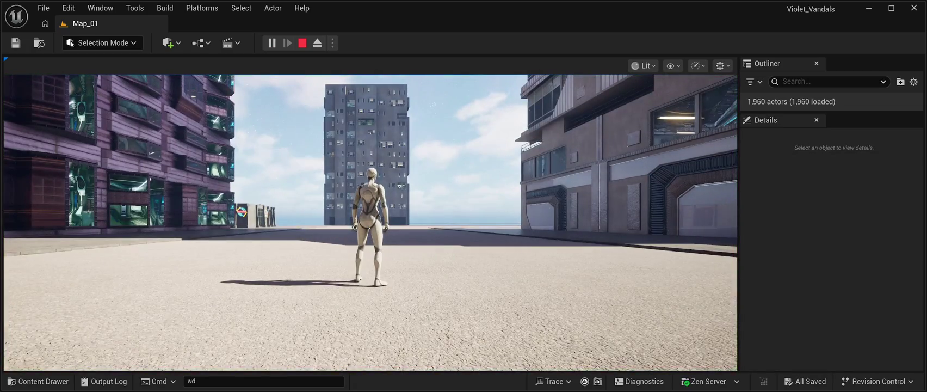
- Take control of the character and run it around the streets toward the pink building
{"action": "left_click", "coordinate": [370, 218]}
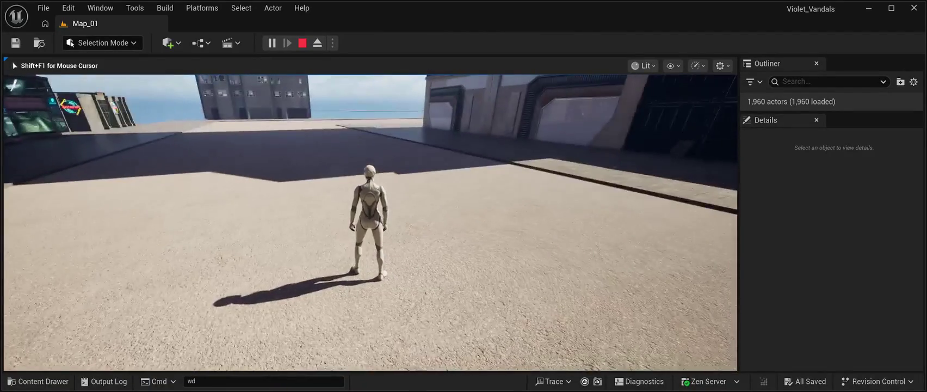
{"action": "key", "text": "w"}
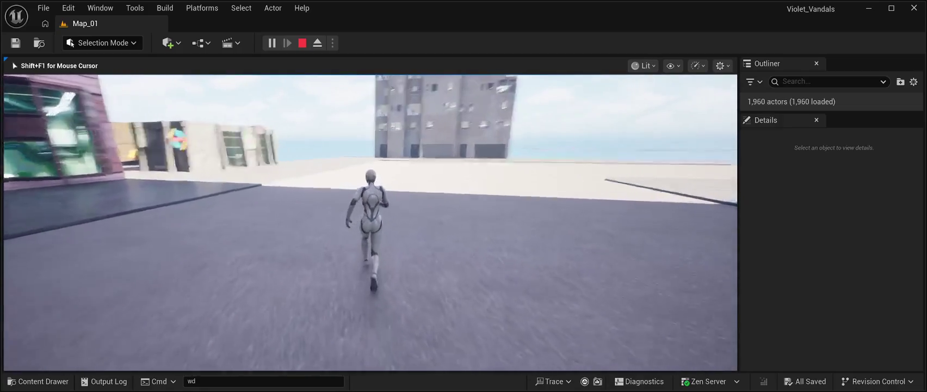
{"action": "key", "text": "d"}
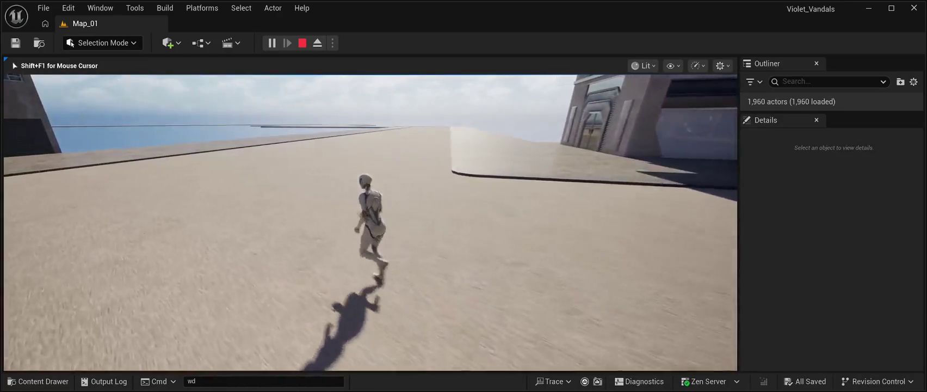
{"action": "key", "text": "w"}
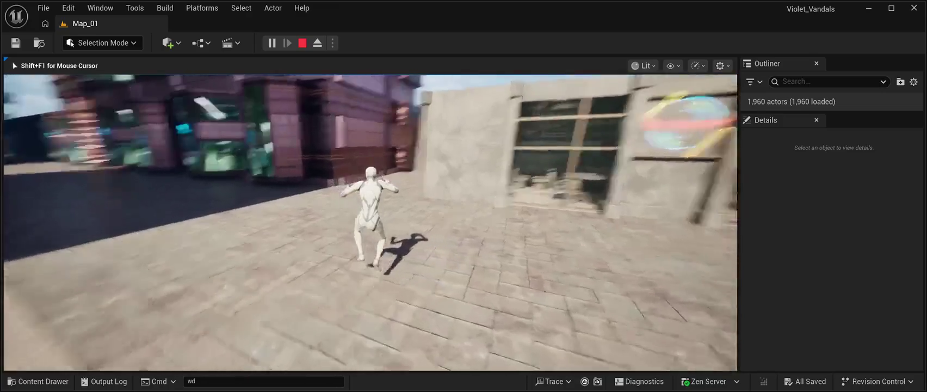
{"action": "key", "text": "a"}
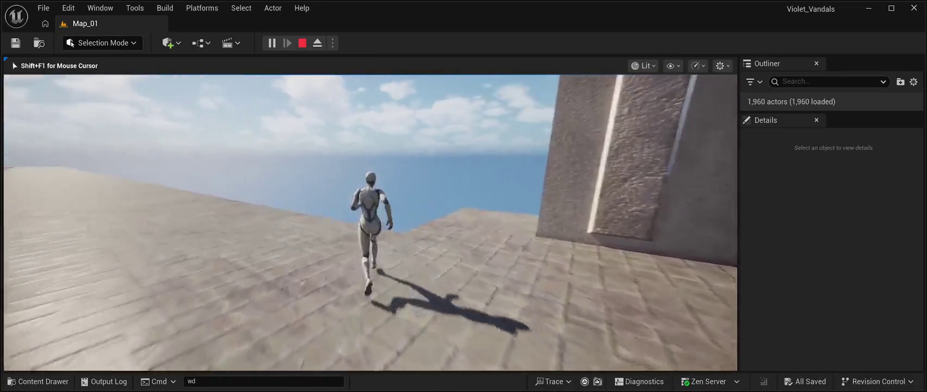
- Run the character across the open ground, past the building, onto the tiled walkway
{"action": "key", "text": "w"}
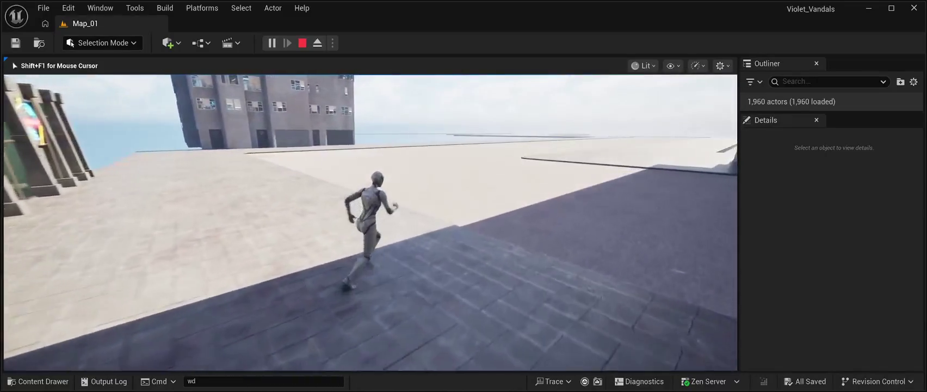
{"action": "key", "text": "w"}
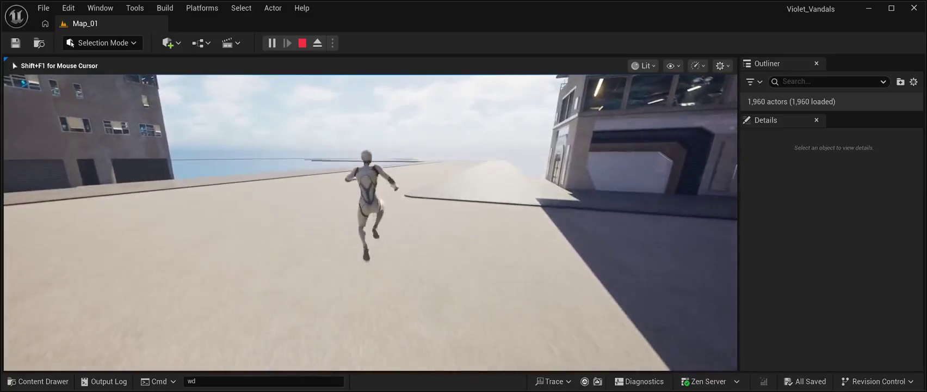
{"action": "key", "text": "w"}
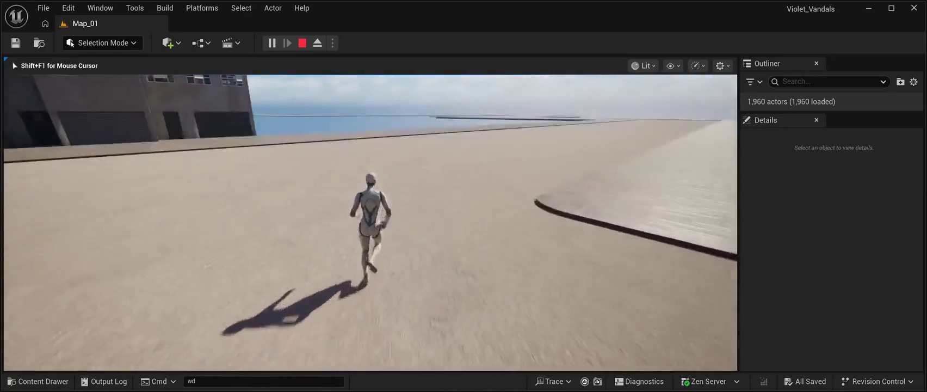
{"action": "key", "text": "w"}
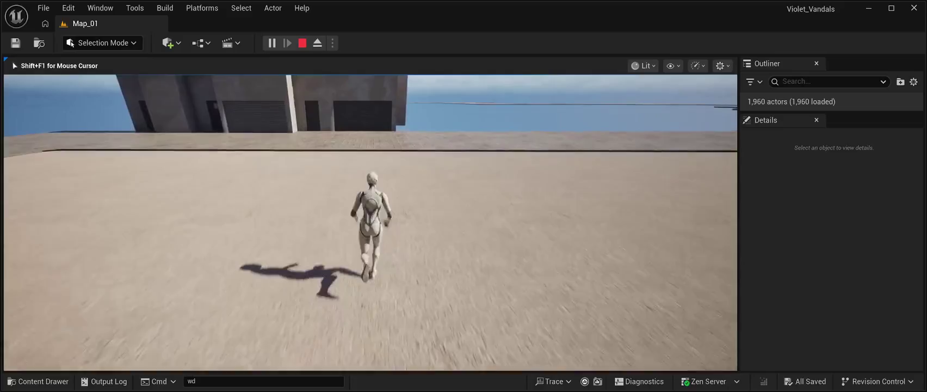
{"action": "key", "text": "w"}
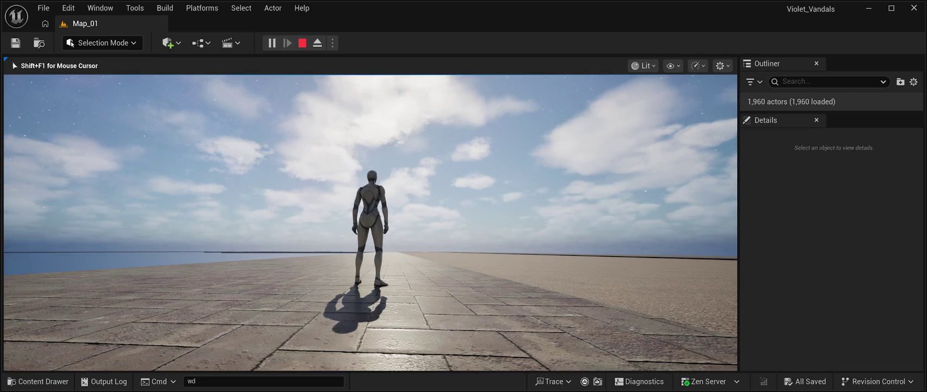
- Run down the long tiled sidewalk, jumping repeatedly along the way
{"action": "key", "text": "w"}
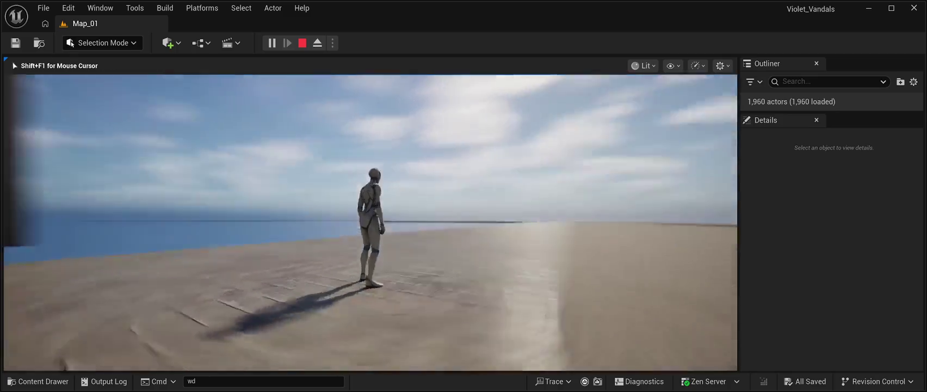
{"action": "key", "text": "w"}
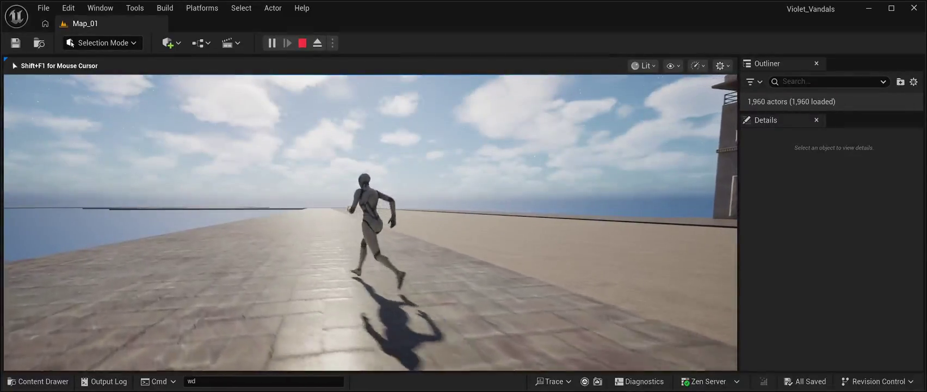
{"action": "key", "text": "w"}
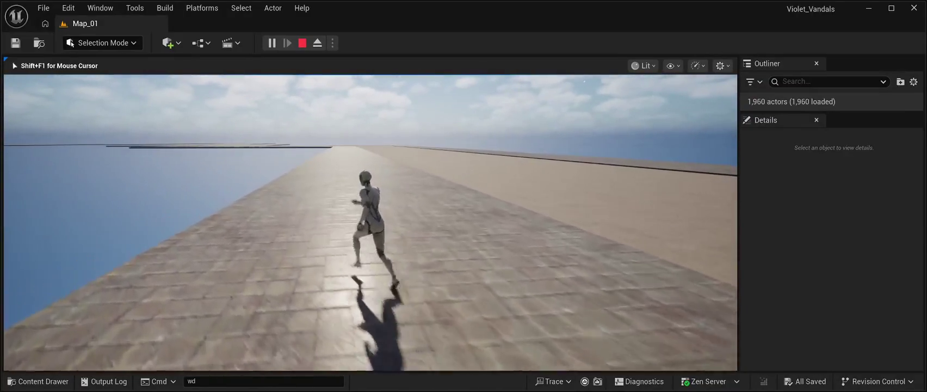
{"action": "key", "text": "space"}
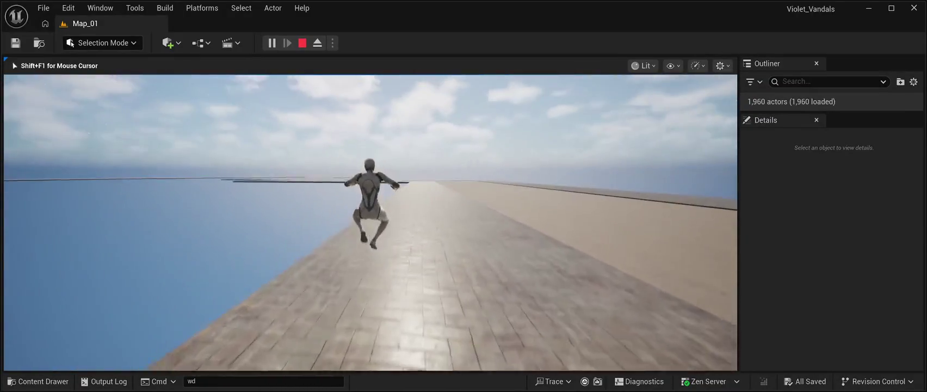
{"action": "key", "text": "space"}
{"action": "key", "text": "w"}
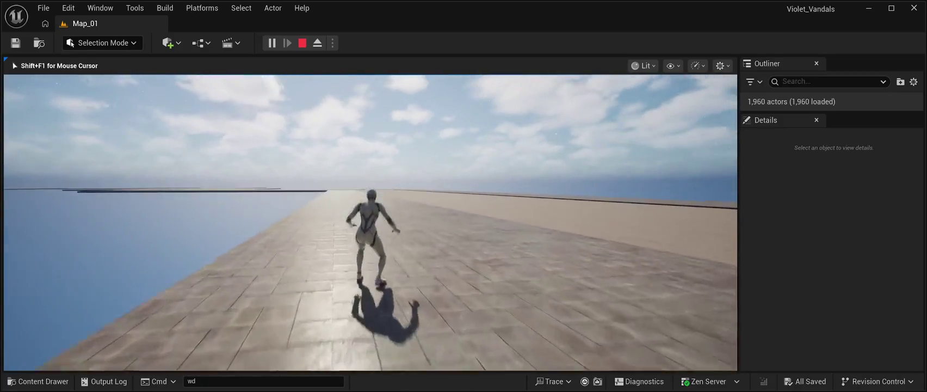
{"action": "key", "text": "w"}
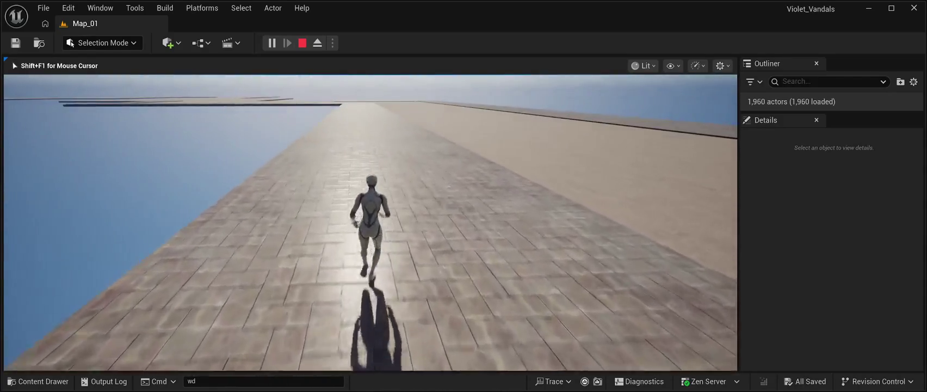
{"action": "key", "text": "w"}
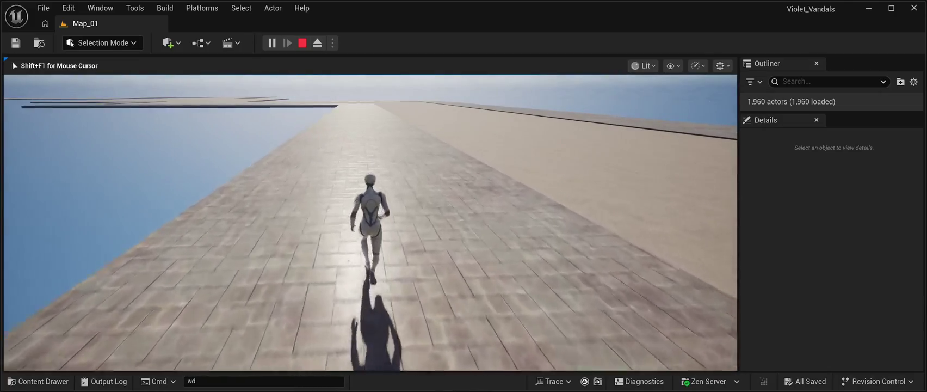
{"action": "key", "text": "w"}
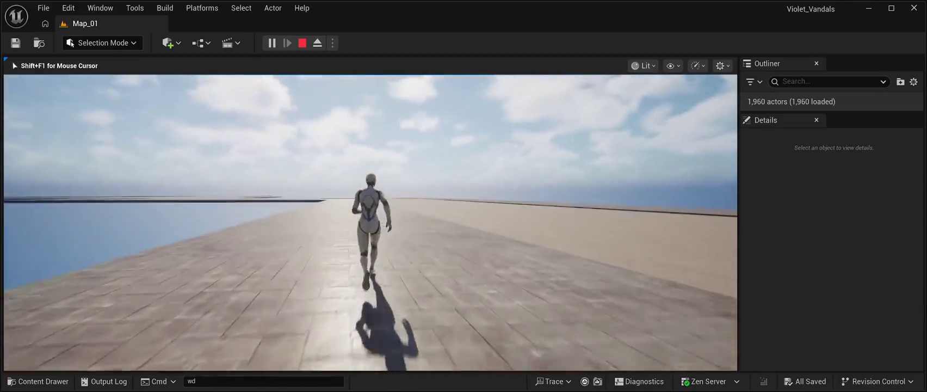
{"action": "key", "text": "space"}
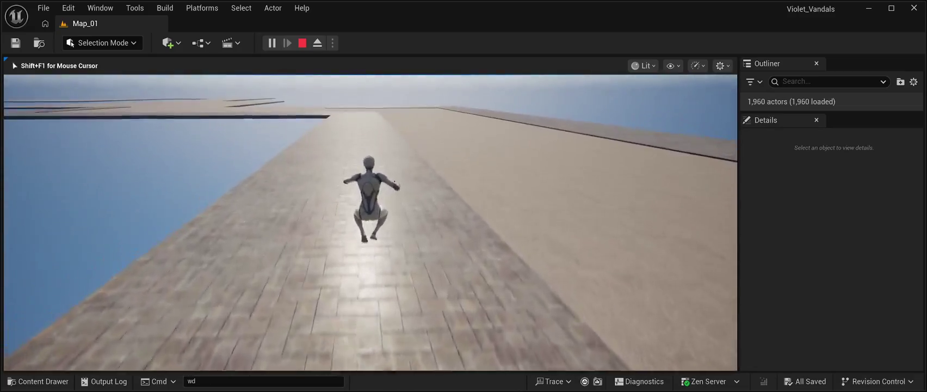
{"action": "key", "text": "space"}
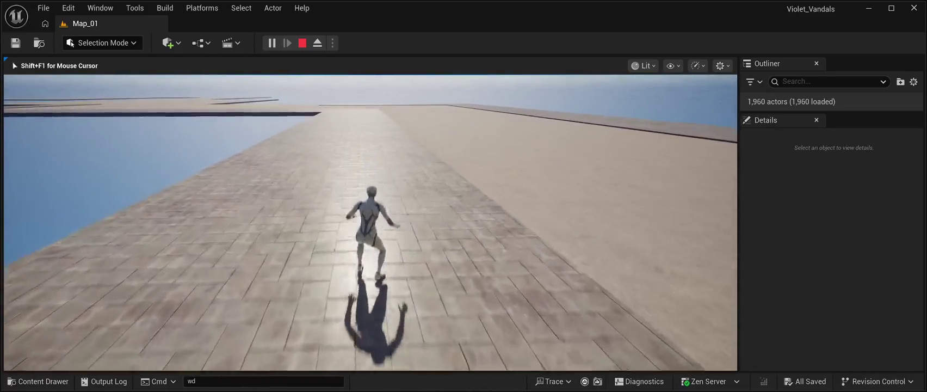
{"action": "key", "text": "space"}
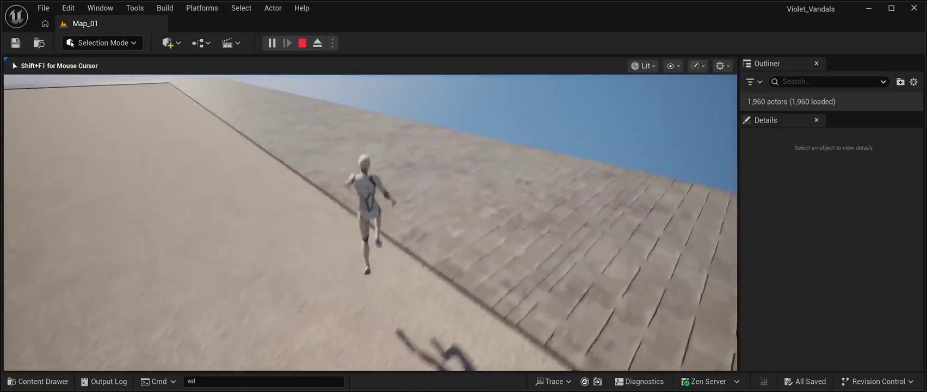
- Run and jump along the tiled ledge, then turn right across it
{"action": "key", "text": "w"}
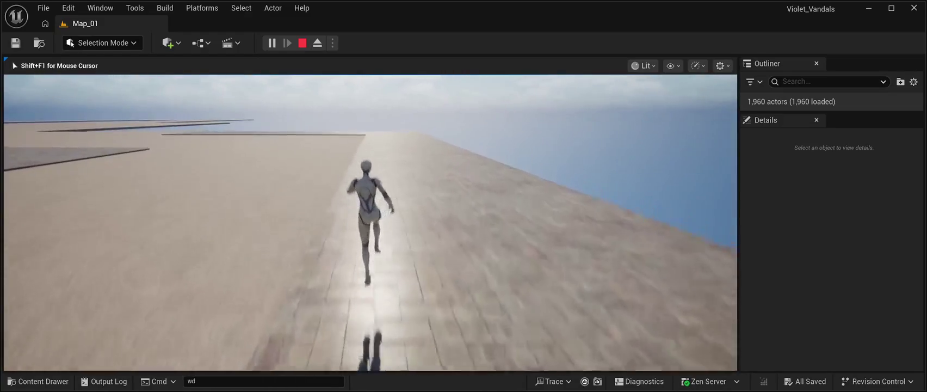
{"action": "key", "text": "space"}
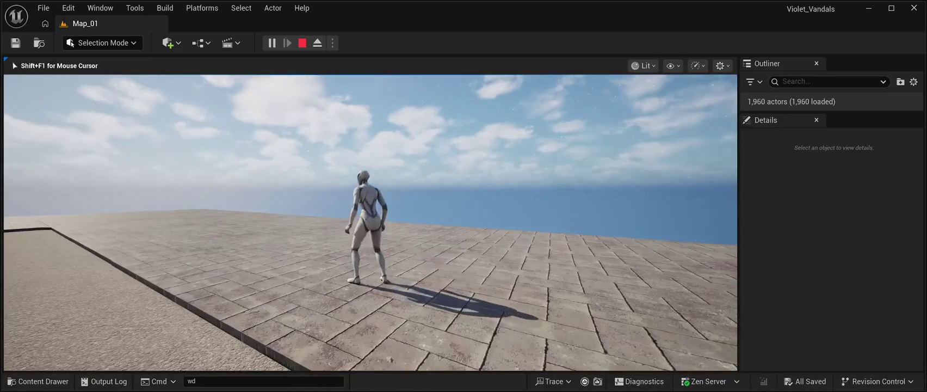
{"action": "key", "text": "w"}
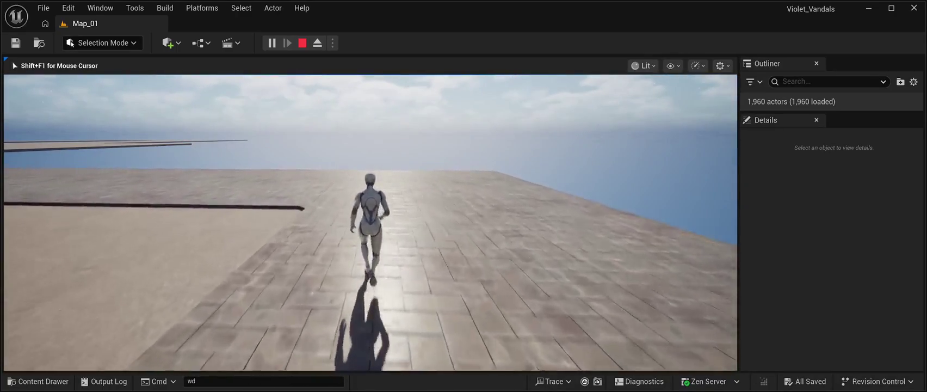
{"action": "key", "text": "d"}
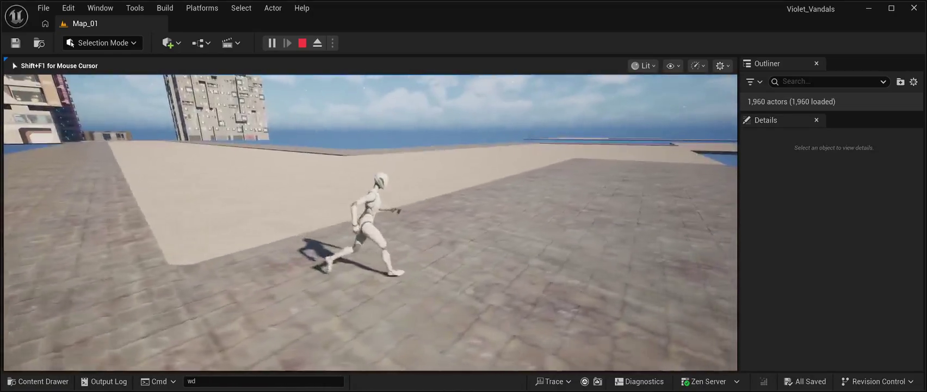
- Run across the tiles toward the buildings, jumping three times down the walkway
{"action": "key", "text": "w"}
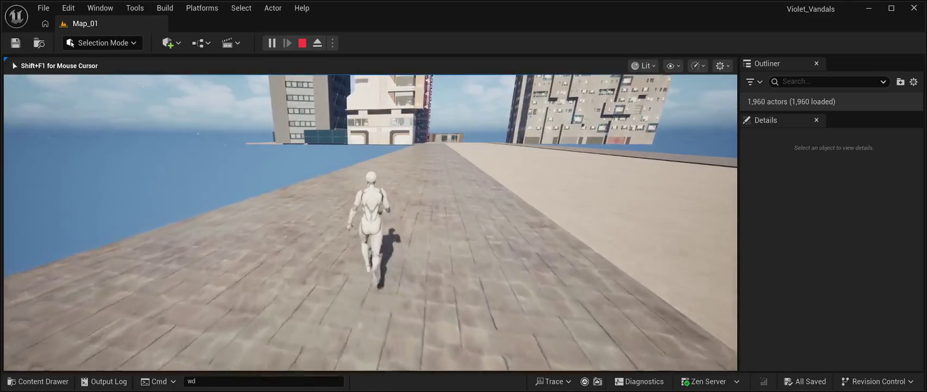
{"action": "key", "text": "space"}
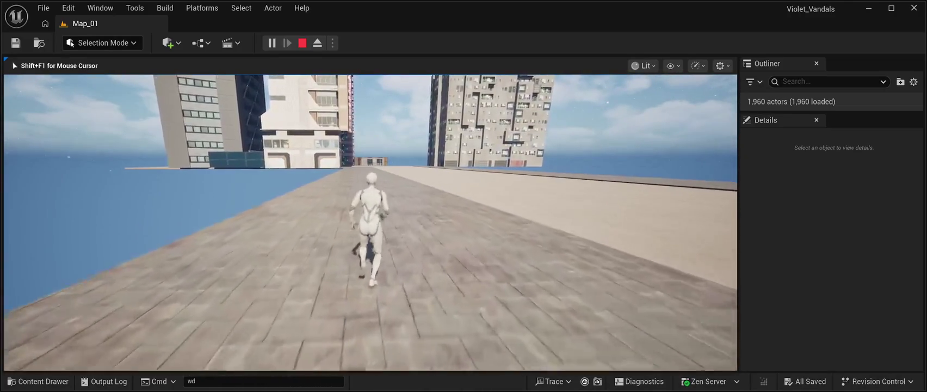
{"action": "key", "text": "space"}
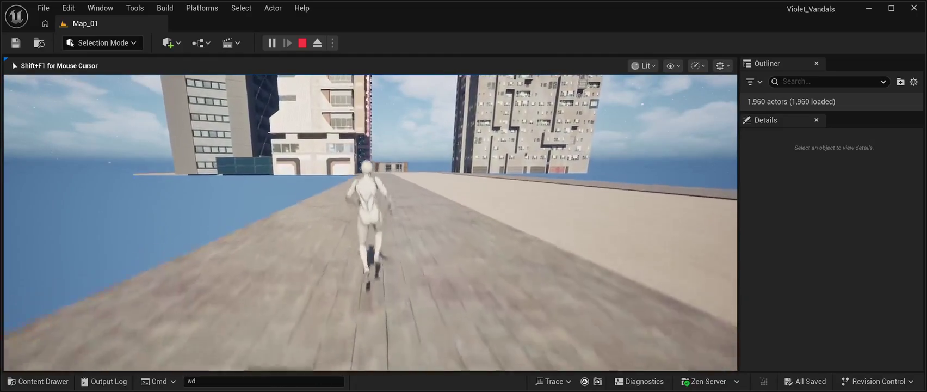
{"action": "key", "text": "space"}
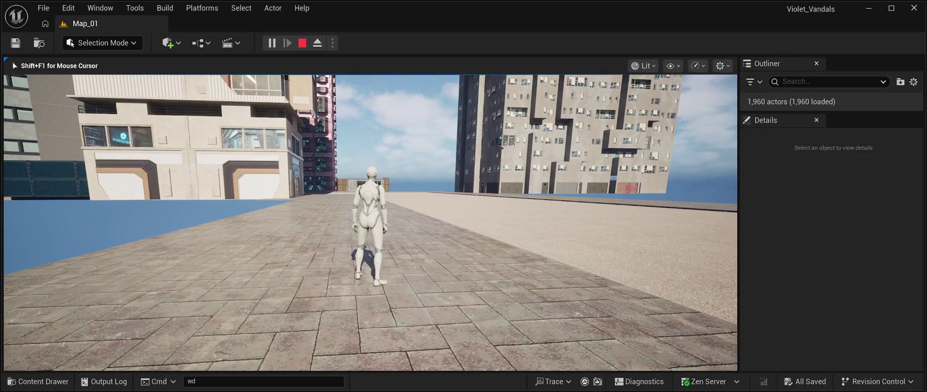
{"action": "key", "text": "w"}
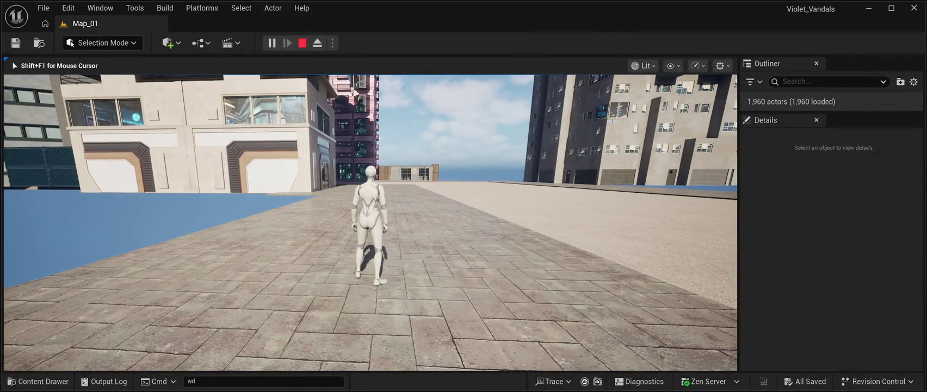
{"action": "key", "text": "w"}
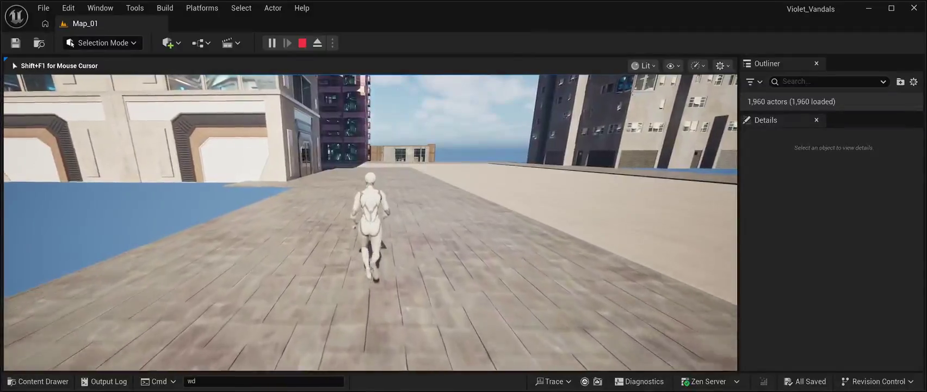